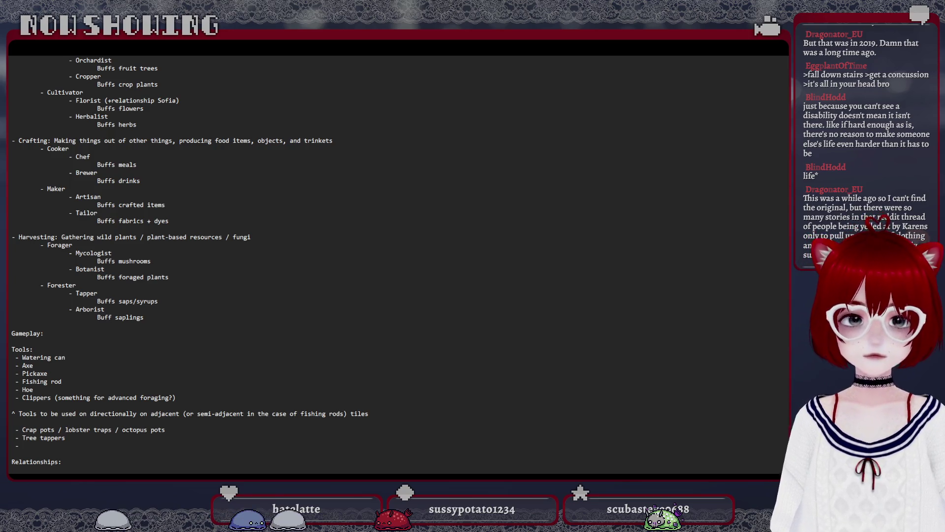
scroll(83, 393, down, 1)
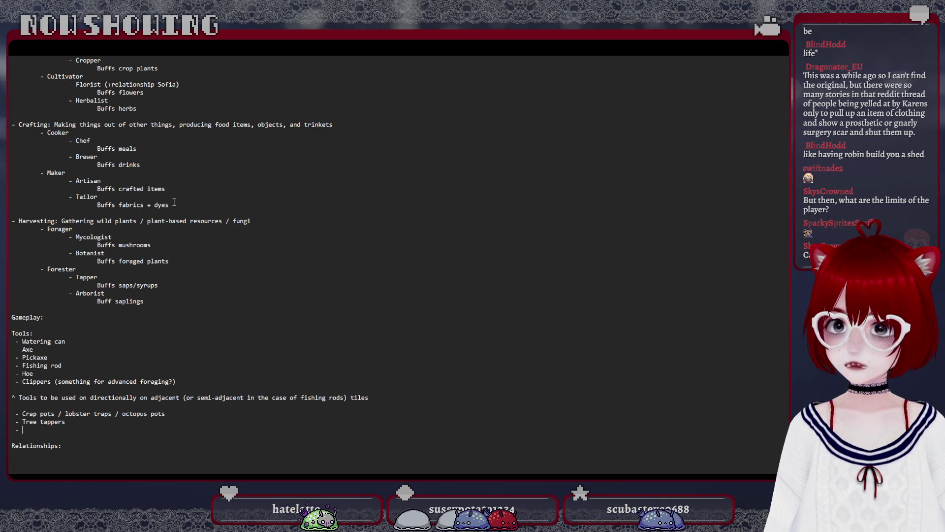
Review the Crafting section and the last lines of the tools list, then return to the empty tool bullet.
drag(173, 203, 34, 118)
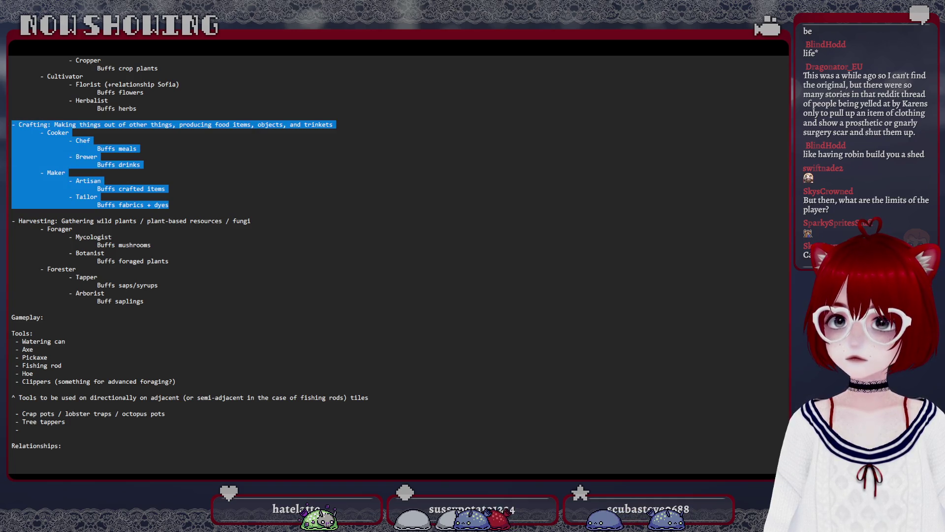
click(177, 206)
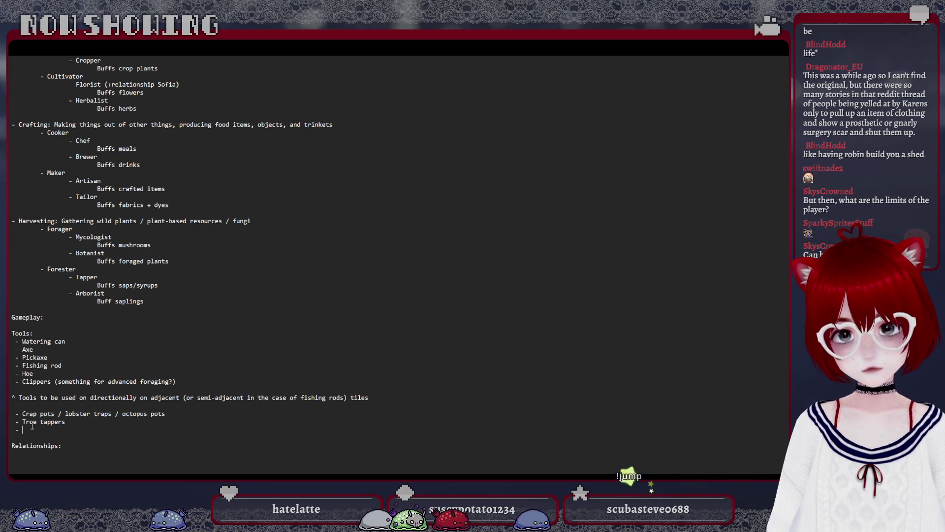
scroll(100, 347, up, 1)
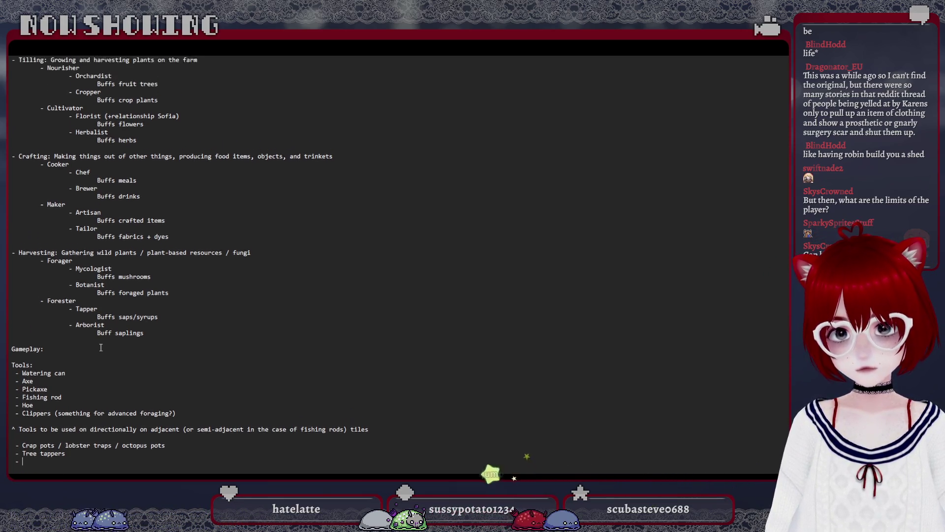
scroll(101, 347, up, 1)
scroll(133, 314, up, 1)
scroll(134, 314, up, 1)
scroll(111, 339, down, 2)
scroll(59, 385, down, 3)
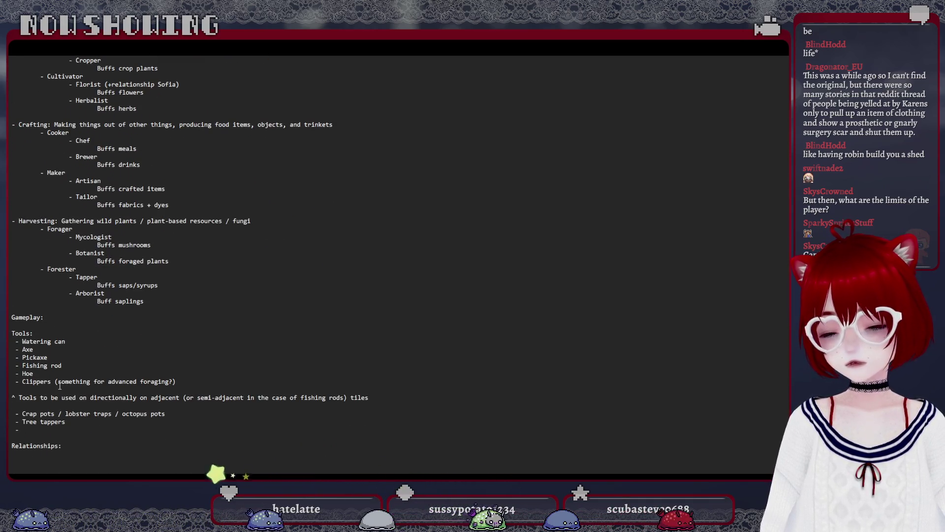
scroll(59, 384, up, 3)
scroll(59, 385, up, 1)
scroll(59, 386, up, 1)
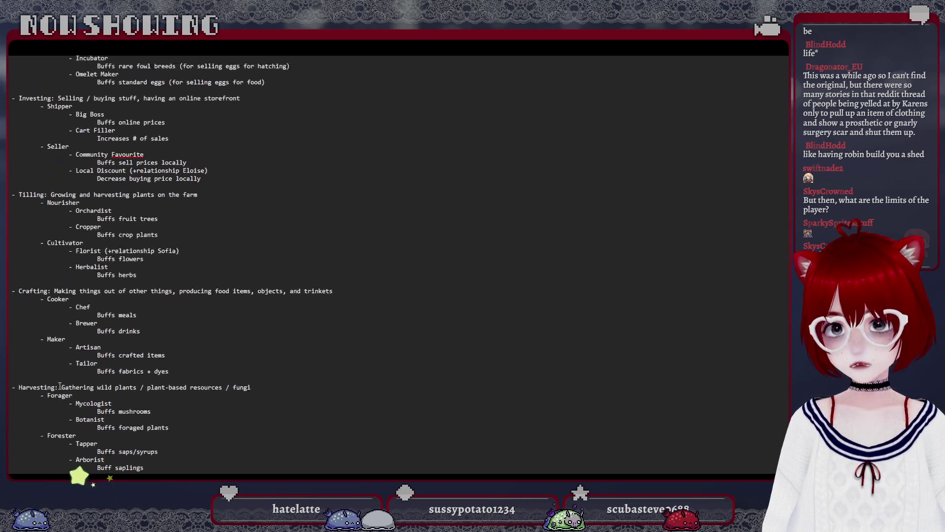
scroll(60, 385, up, 1)
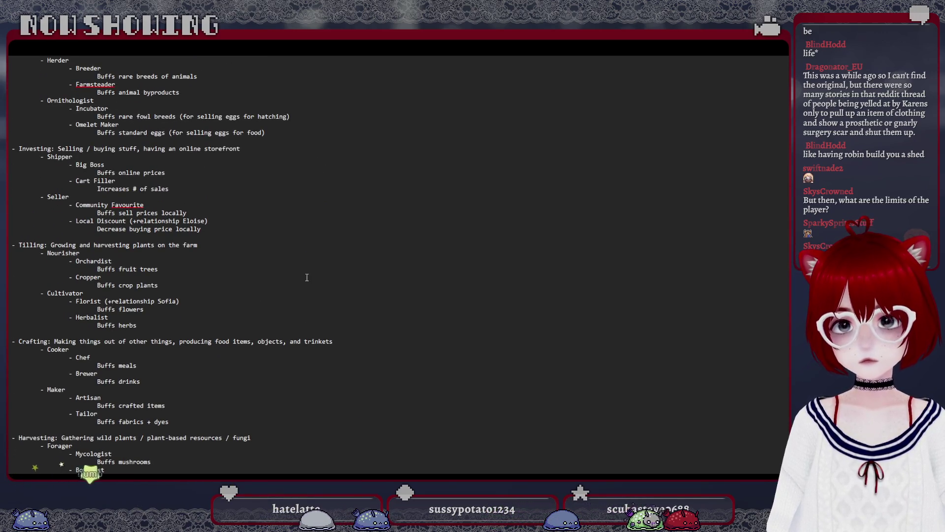
scroll(306, 278, up, 2)
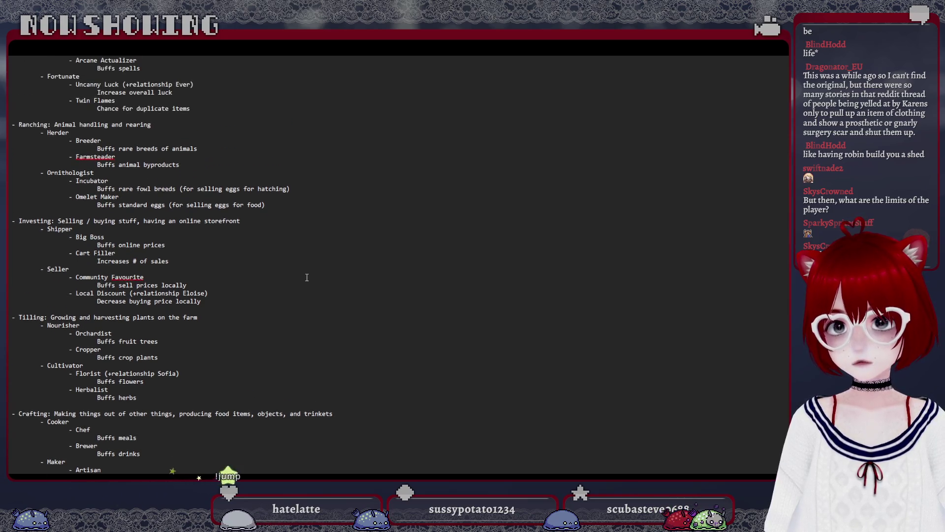
scroll(306, 277, up, 2)
scroll(306, 277, down, 3)
scroll(306, 276, down, 5)
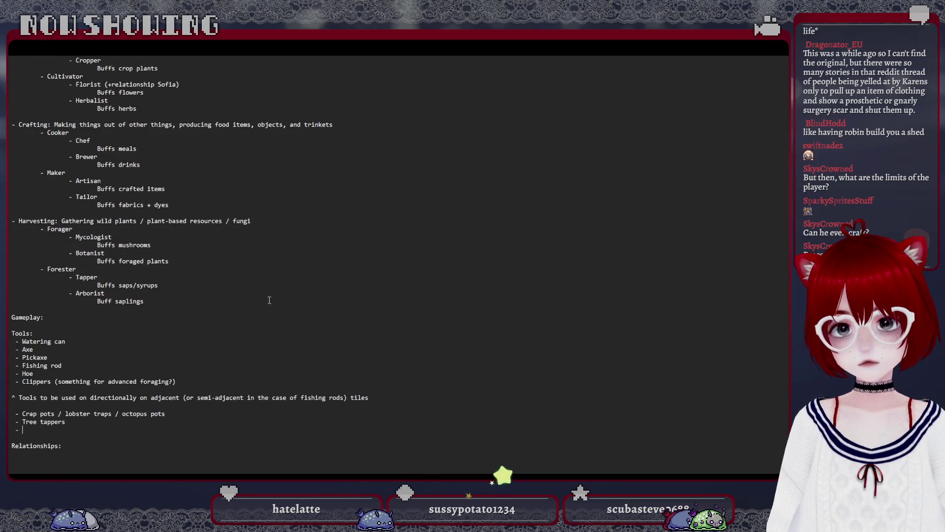
click(60, 432)
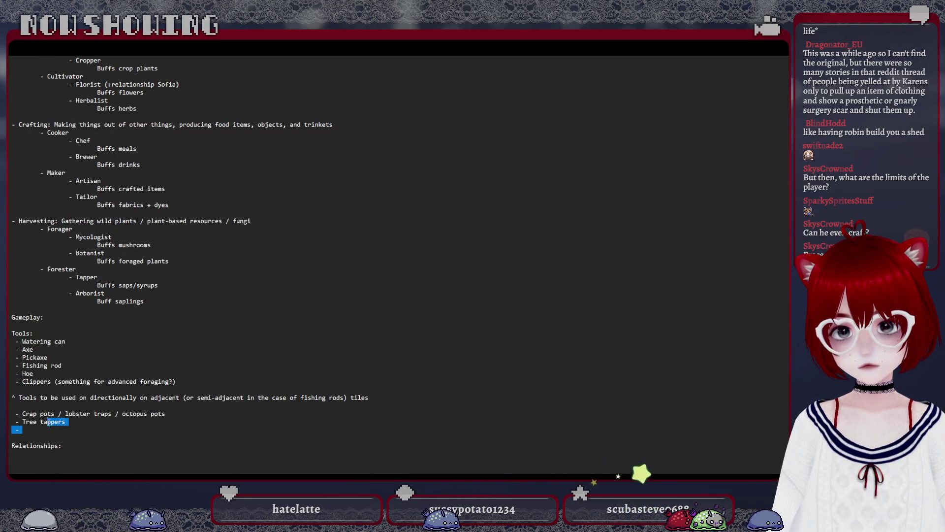
drag(60, 433, 22, 413)
click(27, 429)
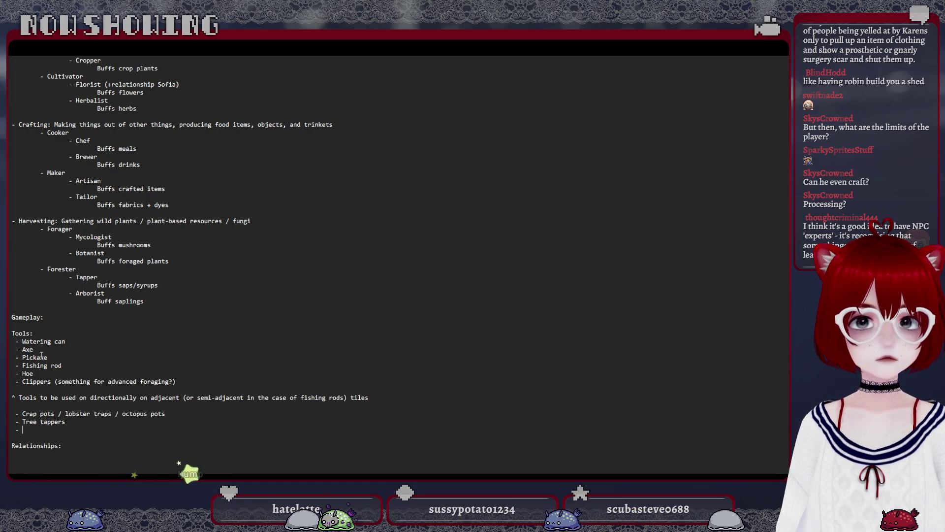
scroll(83, 317, up, 3)
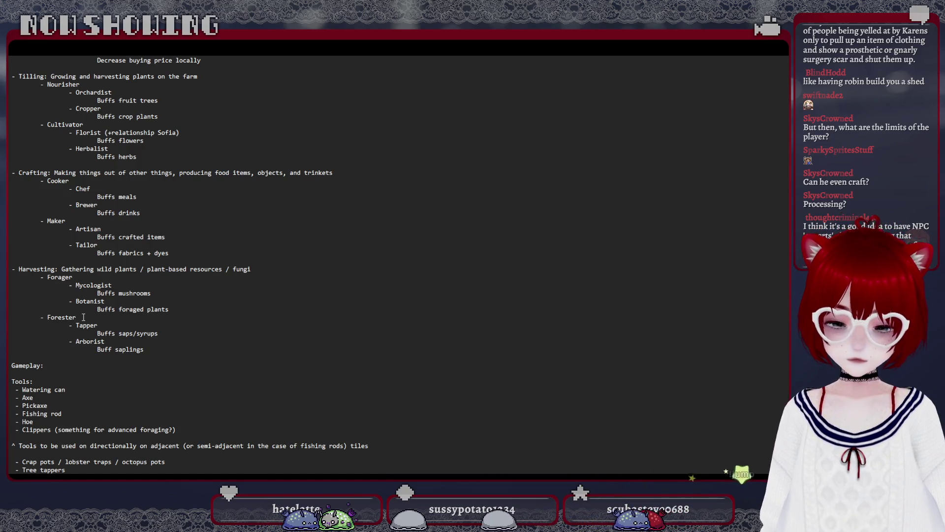
Start a new bullet below Tree tappers and begin the Mushroom entry on it.
key(Return)
text(-)
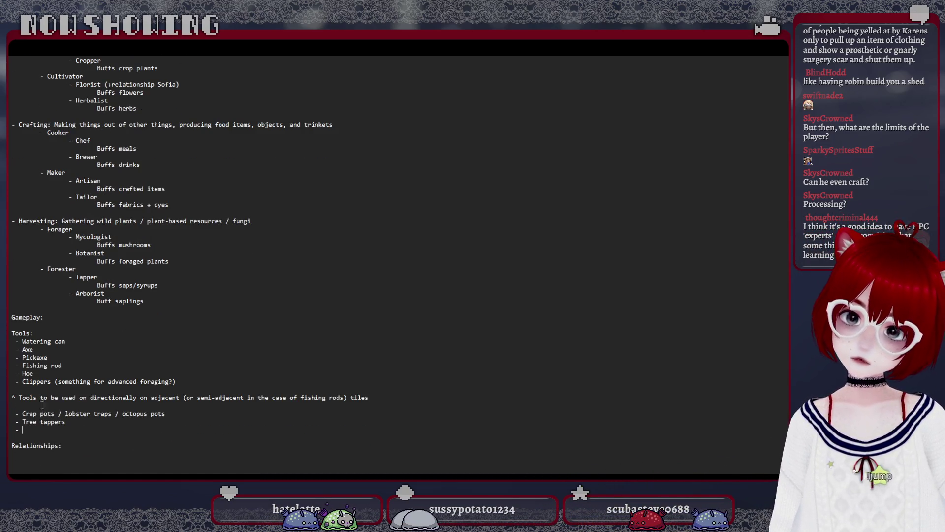
key(shift+Up)
key(shift+Up)
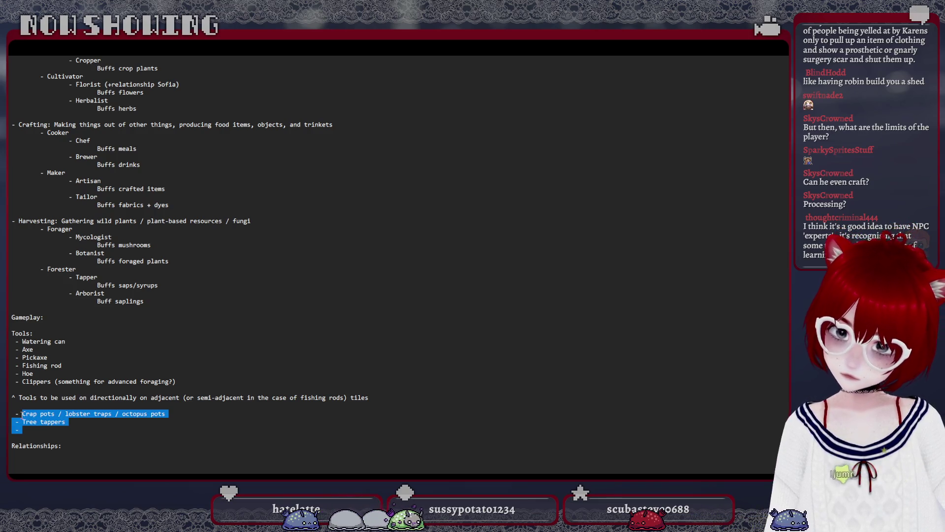
click(31, 430)
text(Mushroom)
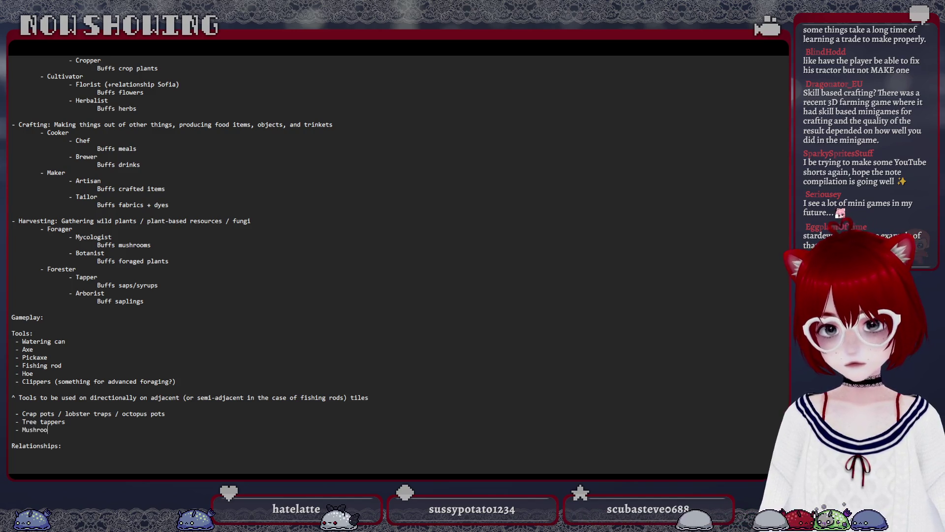
text(grow)
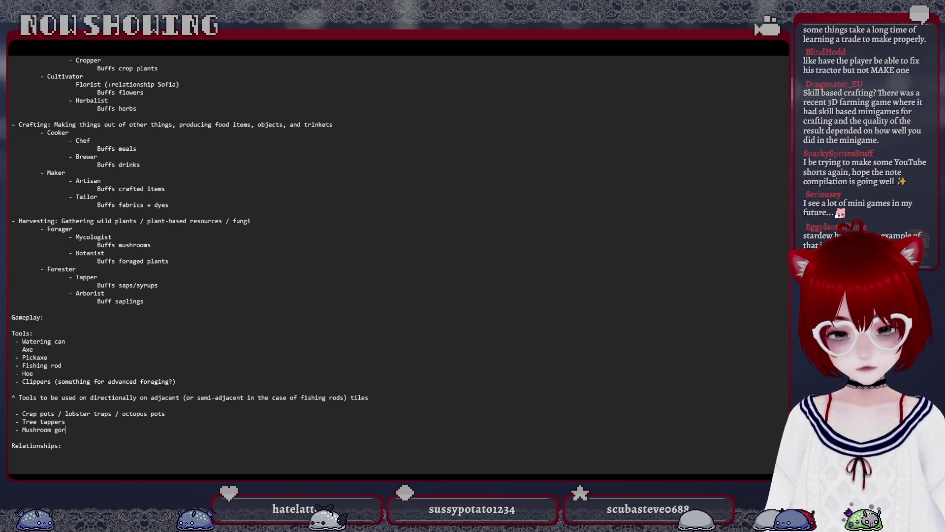
Finish the entry as 'Mushroom growing thingies' and add an empty dash bullet beneath it.
key(BackSpace)
key(BackSpace)
key(BackSpace)
text(wing)
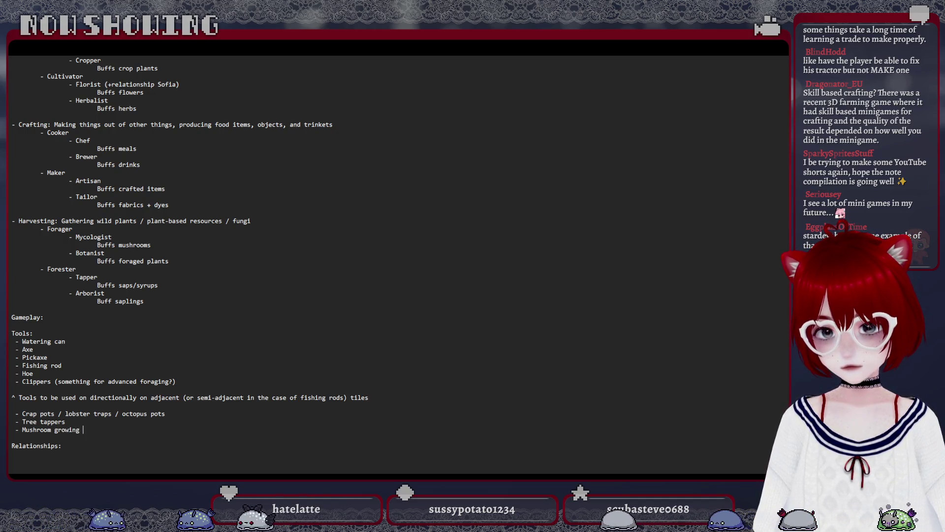
text( thingies)
key(Return)
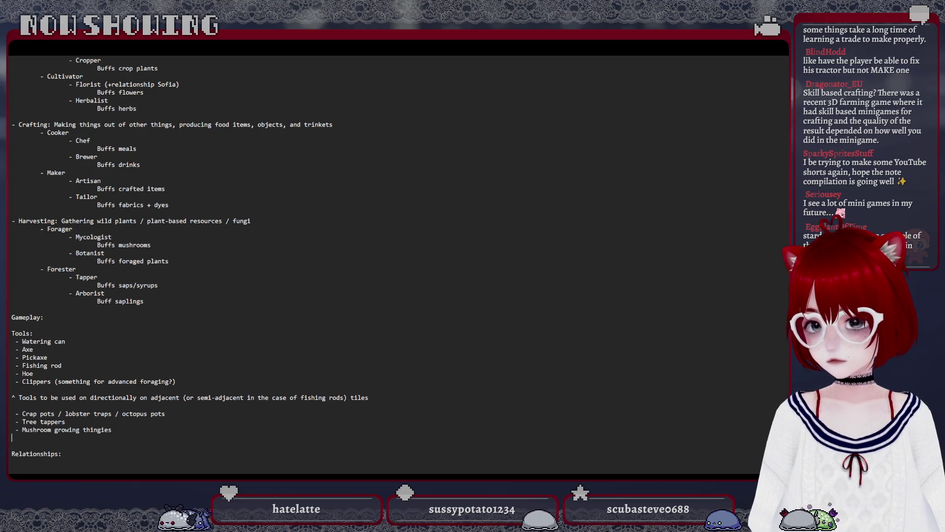
text(-)
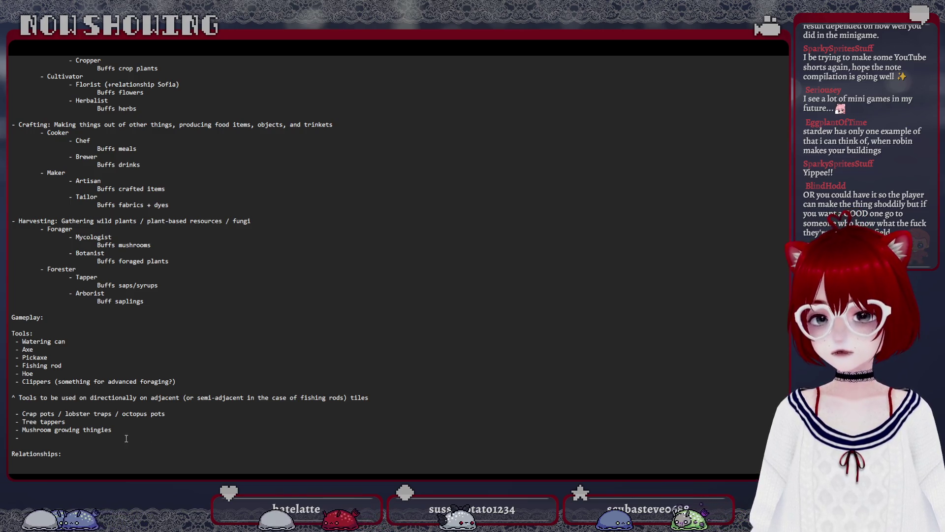
Replace the wording after 'Mushroom gro' so the entry reads 'Mushroom grow pots / logs'.
drag(22, 437, 65, 429)
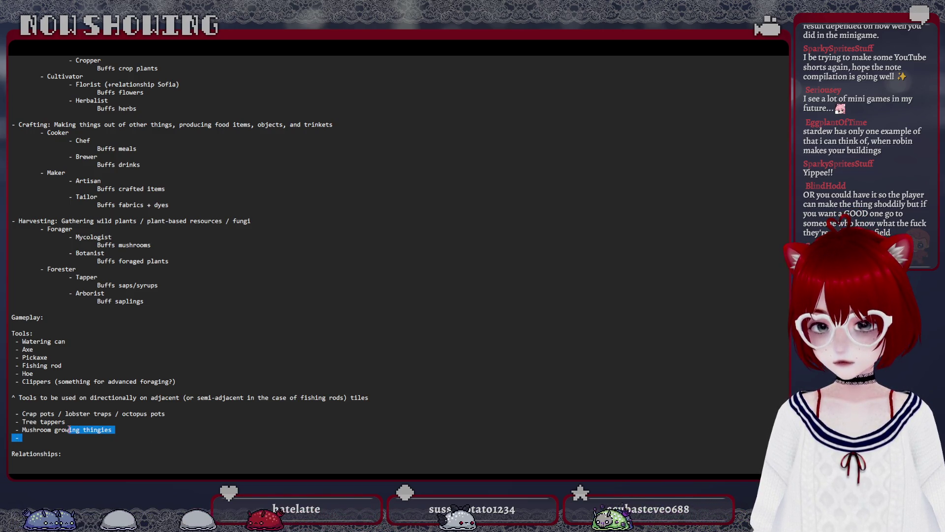
text(w pots / )
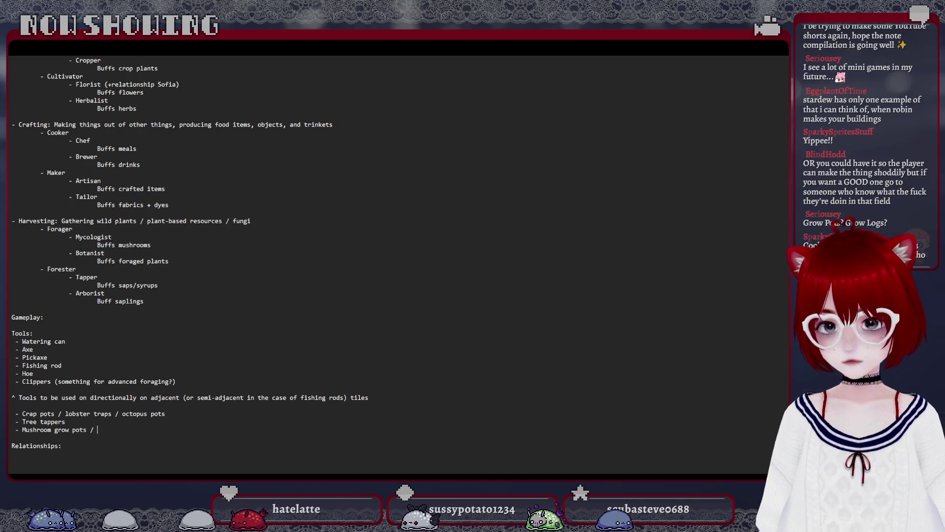
text(logs)
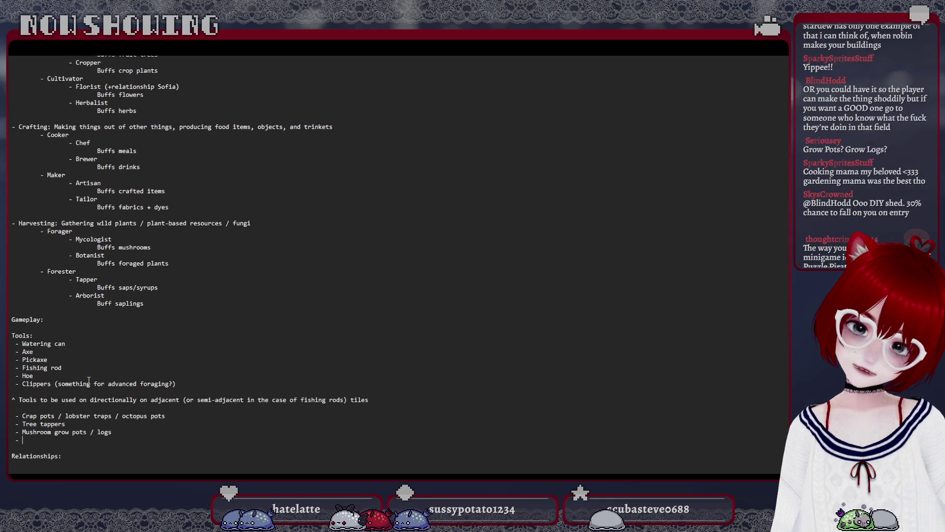
scroll(89, 380, up, 1)
scroll(89, 380, up, 4)
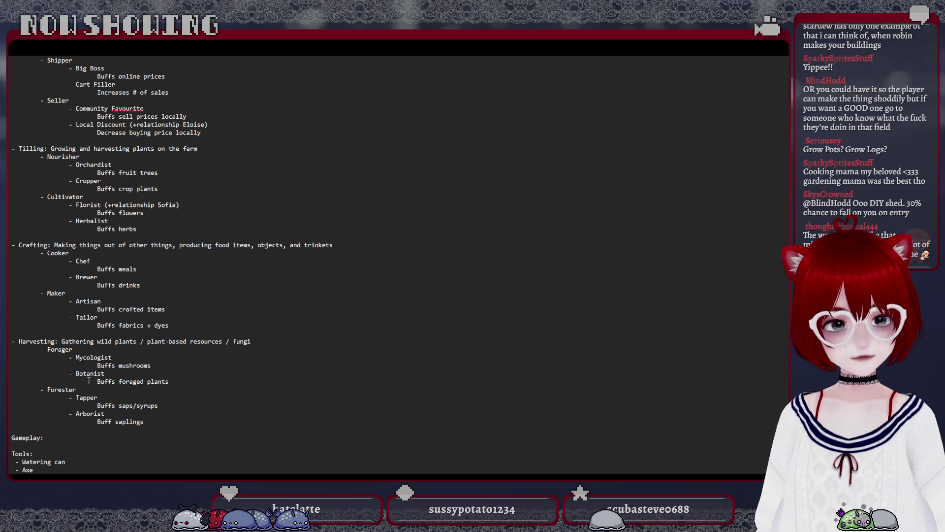
scroll(89, 380, down, 2)
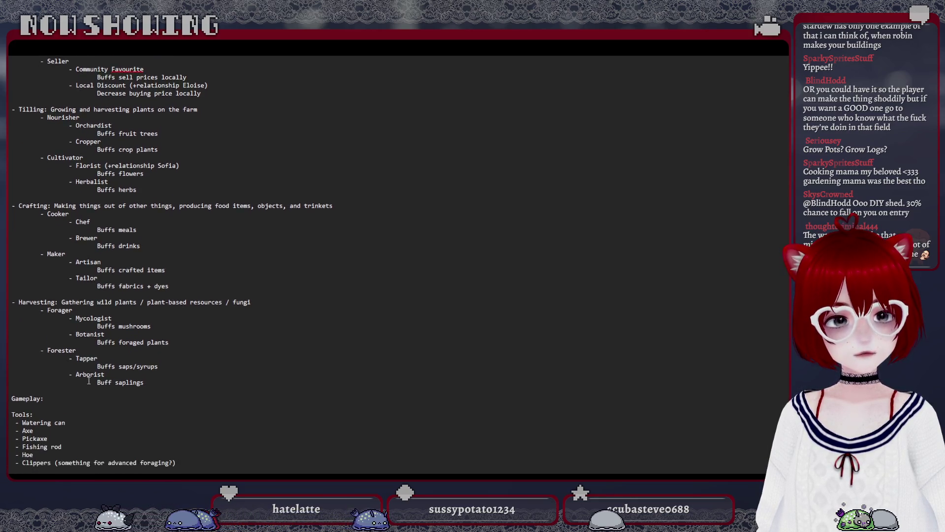
scroll(89, 381, down, 2)
scroll(89, 380, down, 2)
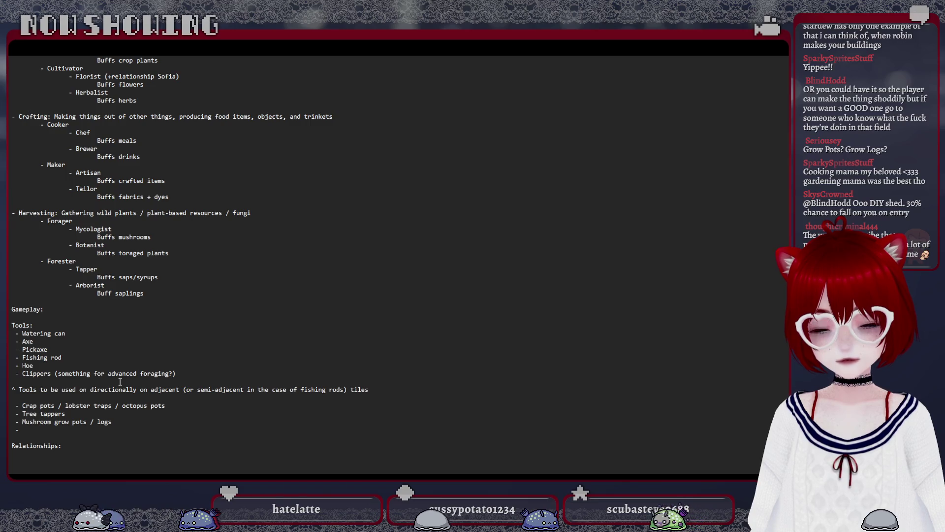
scroll(119, 381, up, 1)
scroll(120, 382, up, 3)
scroll(119, 382, up, 3)
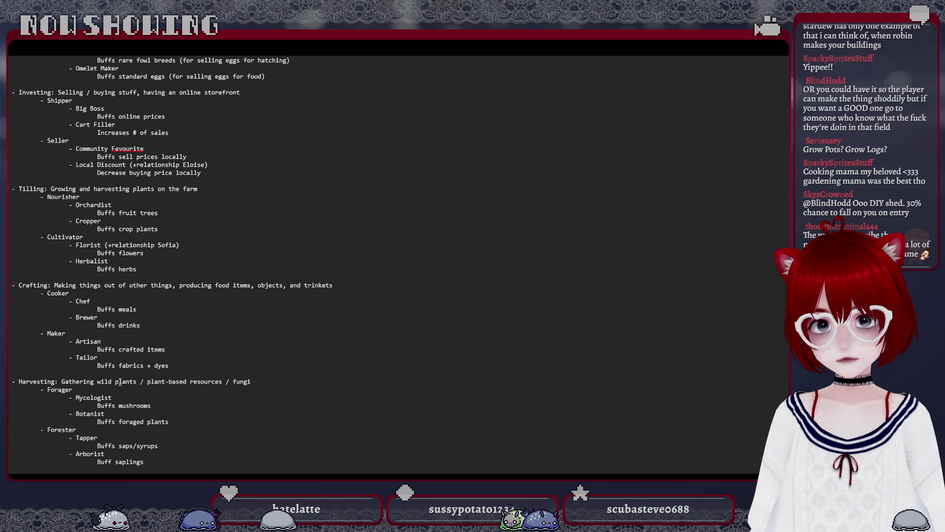
scroll(116, 382, up, 3)
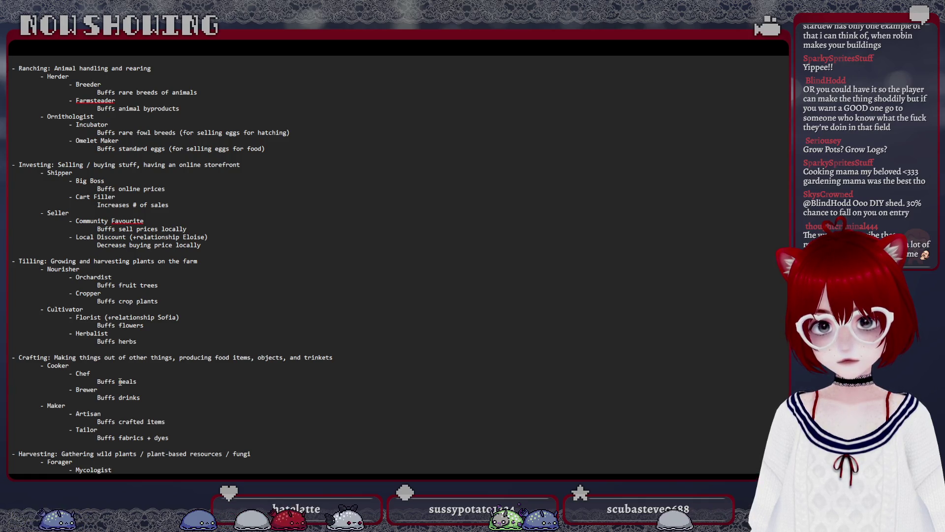
scroll(119, 381, up, 2)
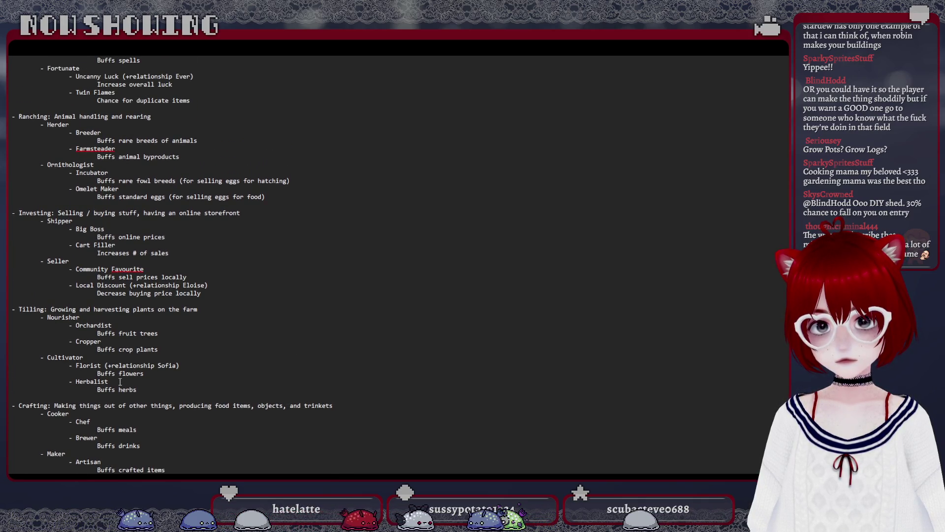
scroll(119, 381, up, 1)
scroll(119, 382, down, 7)
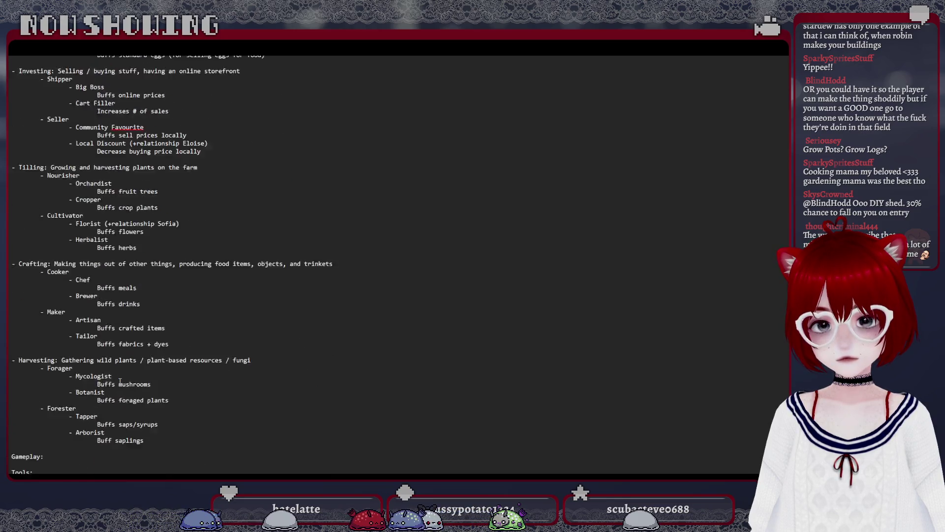
scroll(118, 381, down, 6)
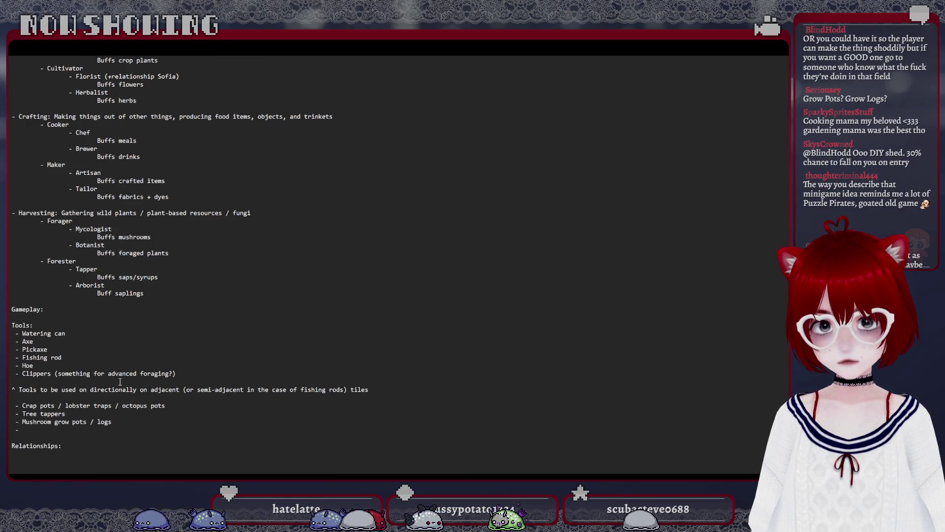
scroll(119, 381, up, 1)
scroll(119, 381, up, 6)
scroll(119, 381, up, 12)
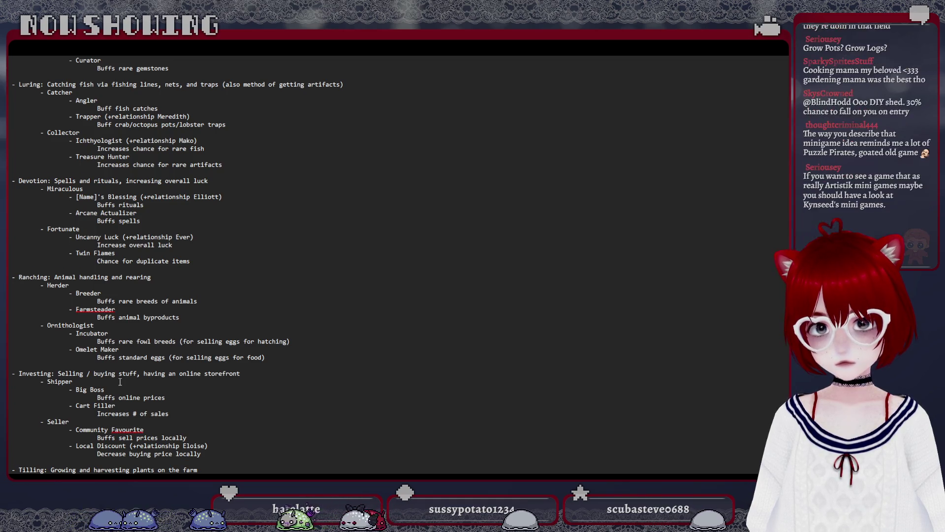
scroll(119, 381, down, 8)
scroll(119, 382, down, 11)
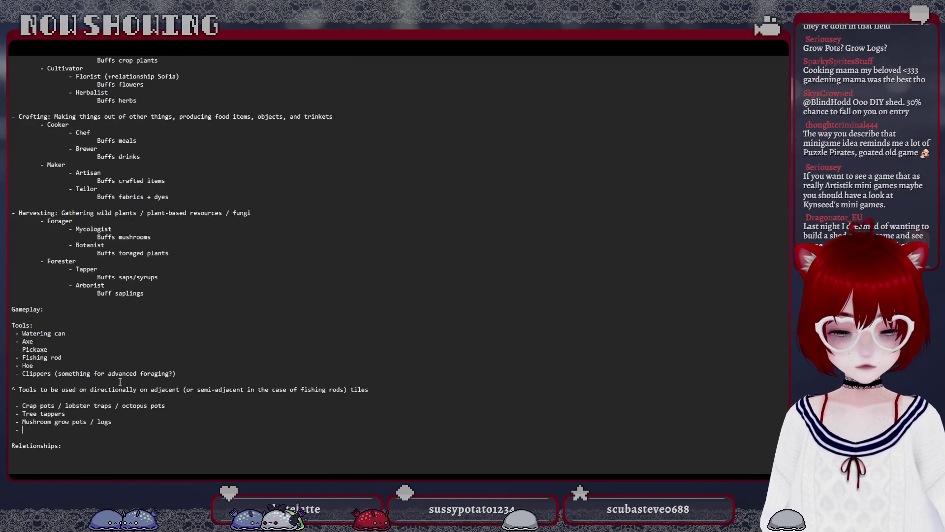
text(Egg incuba)
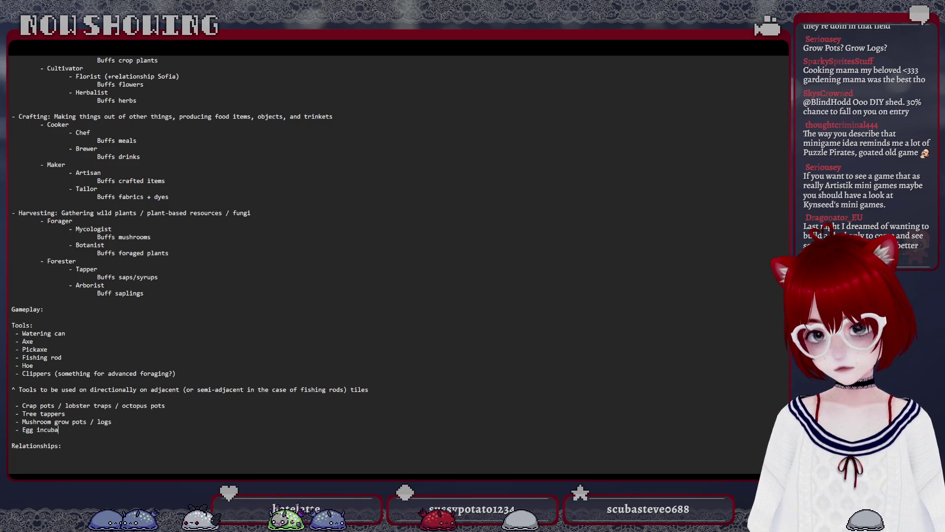
text(tors ?)
Add 'Egg incubators ?' to the tools list and start another empty bullet below it.
key(Return)
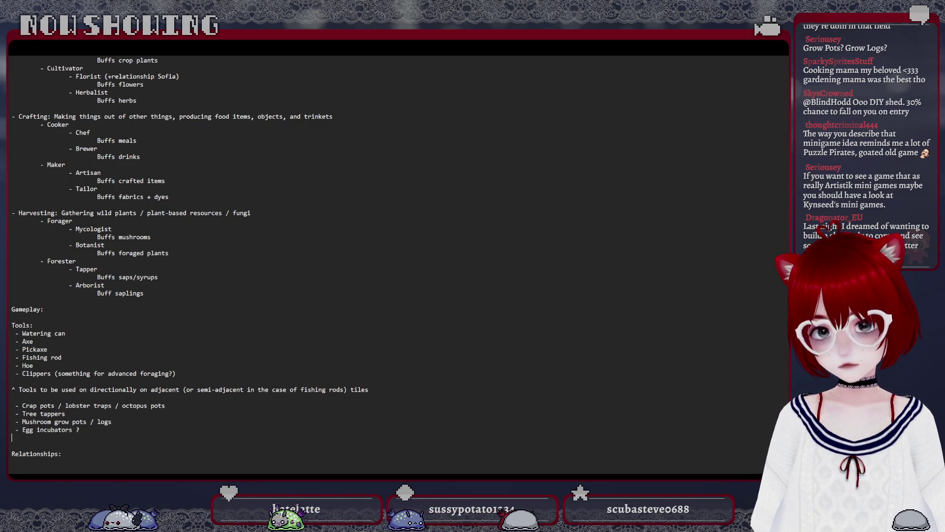
text(-)
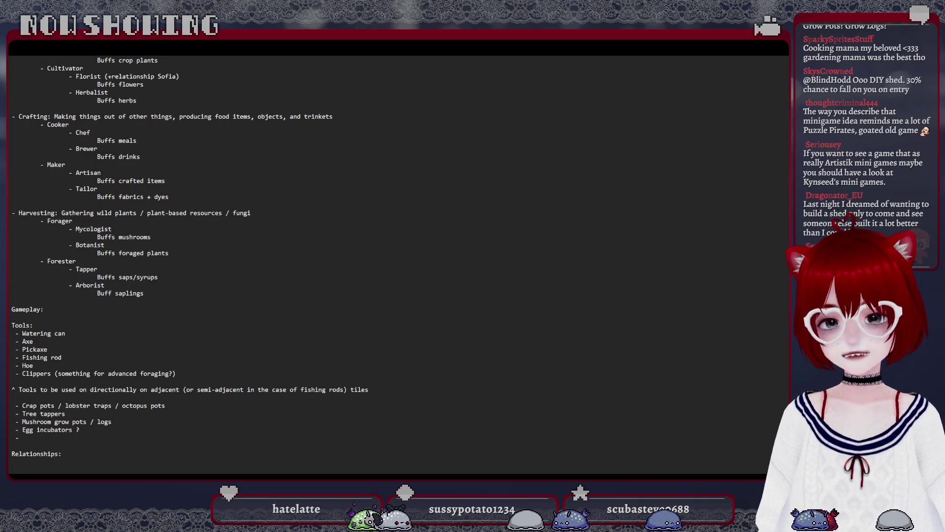
scroll(74, 431, down, 1)
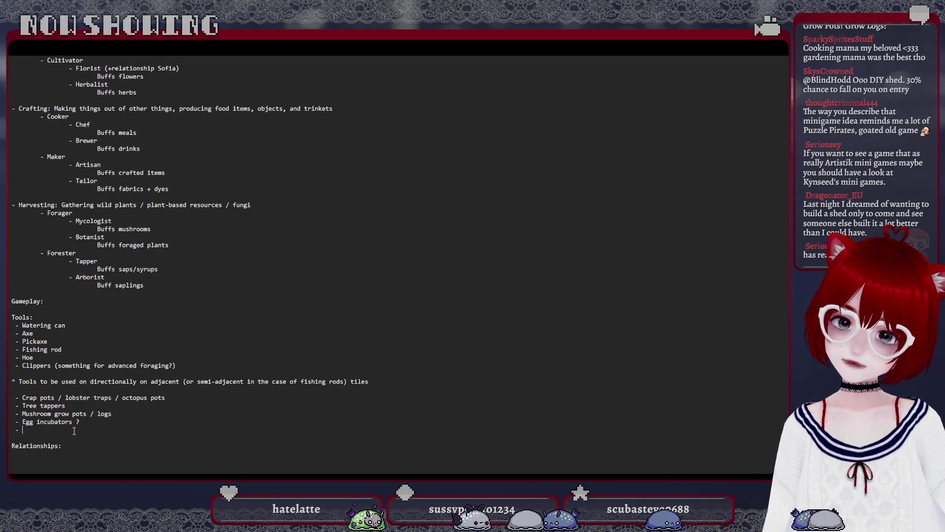
Replace the empty bullet with the summary note "^ Set 'em and forget 'em tools", fixing the misplaced apostrophe.
key(BackSpace)
key(BackSpace)
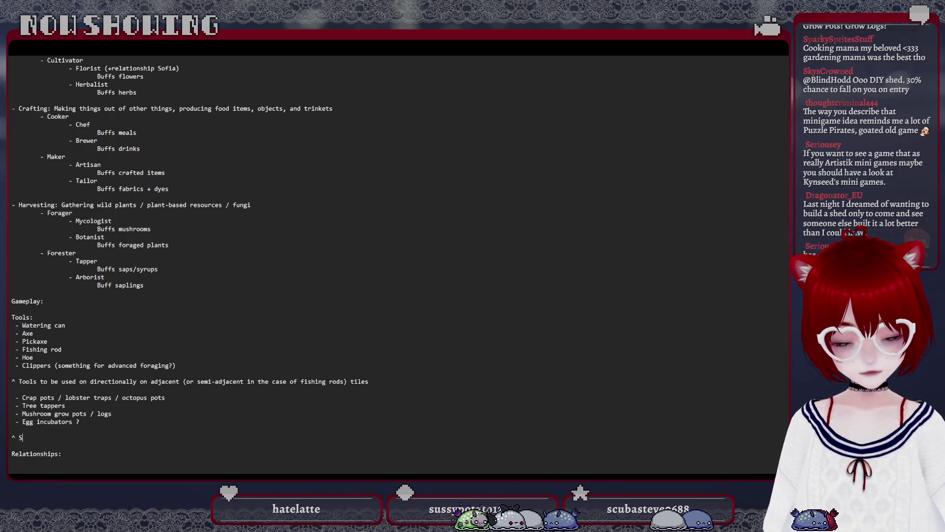
text(^ Set em' and forget 'em)
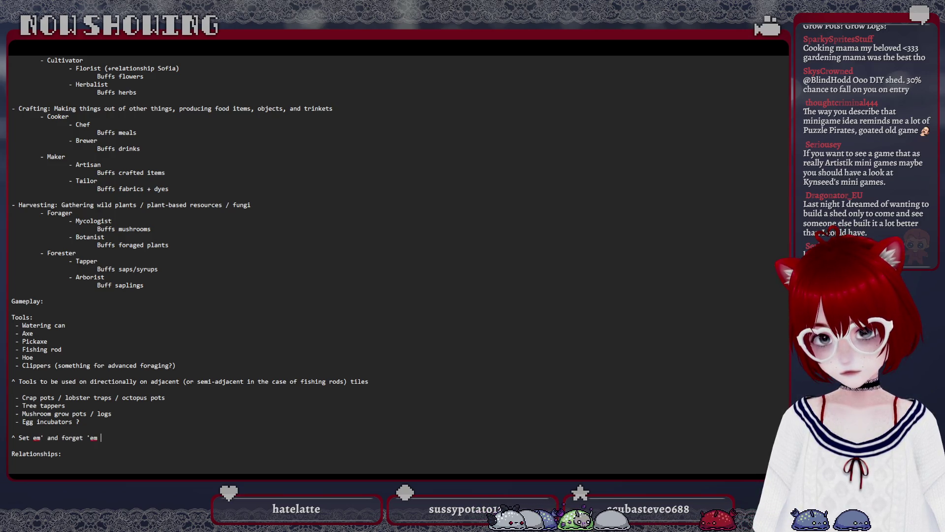
click(41, 437)
key(BackSpace)
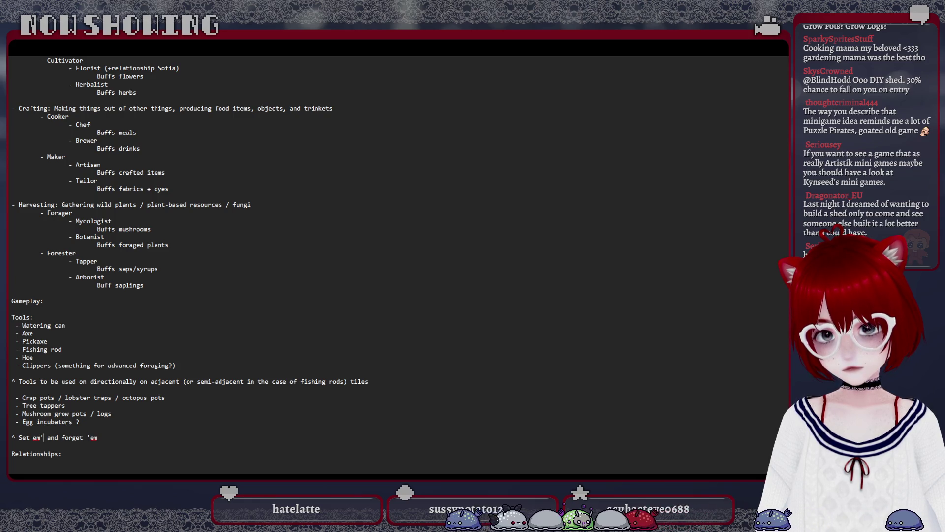
text(')
click(100, 437)
text(tools)
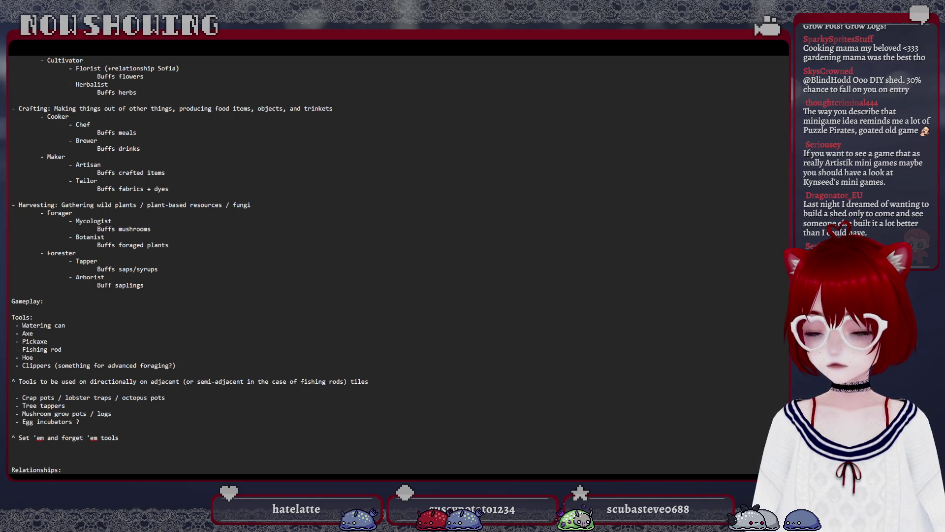
scroll(129, 353, down, 1)
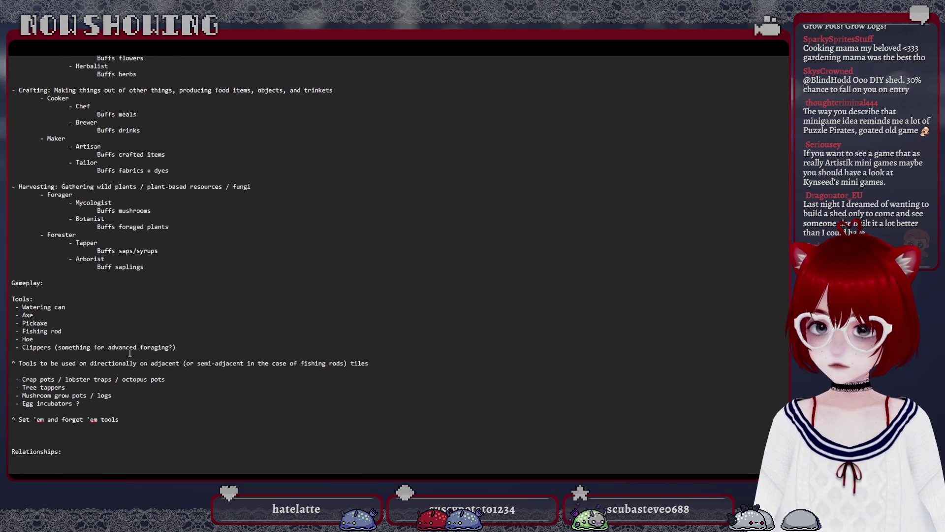
scroll(129, 353, up, 10)
scroll(130, 353, up, 12)
scroll(129, 353, up, 4)
scroll(130, 353, down, 6)
scroll(129, 353, down, 15)
scroll(129, 353, down, 7)
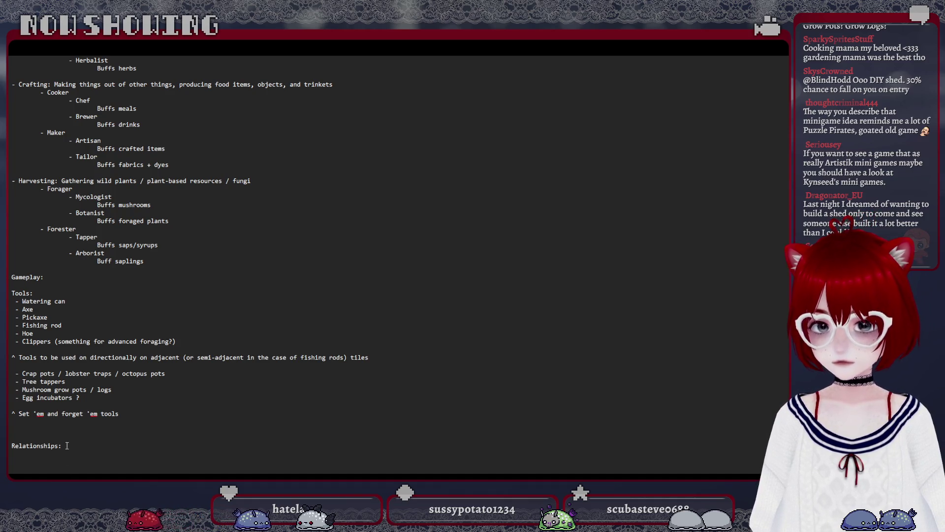
click(61, 431)
text(Farming)
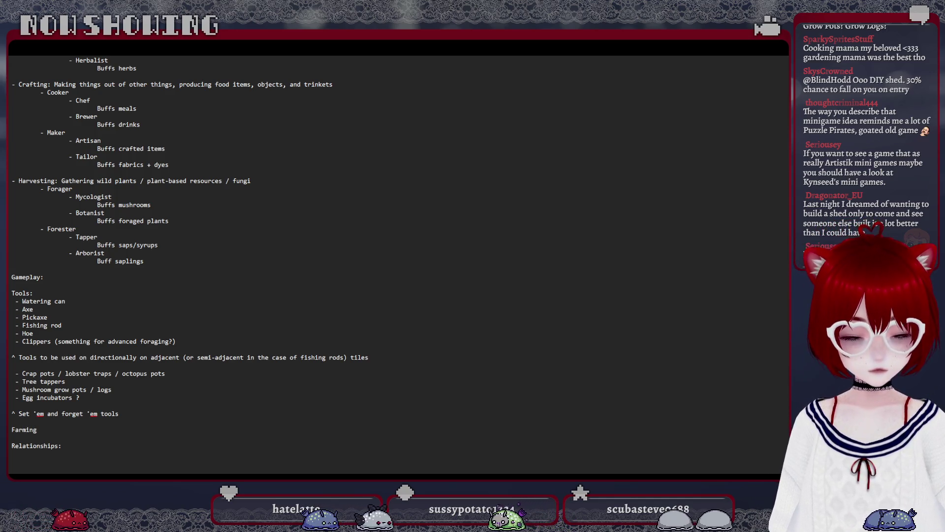
text(simulator ala Sat)
Extend the Stardew-style quest description with long-term NPC goals like building an aquarium and writing a guidebook.
key(BackSpace)
key(BackSpace)
text(tardew)
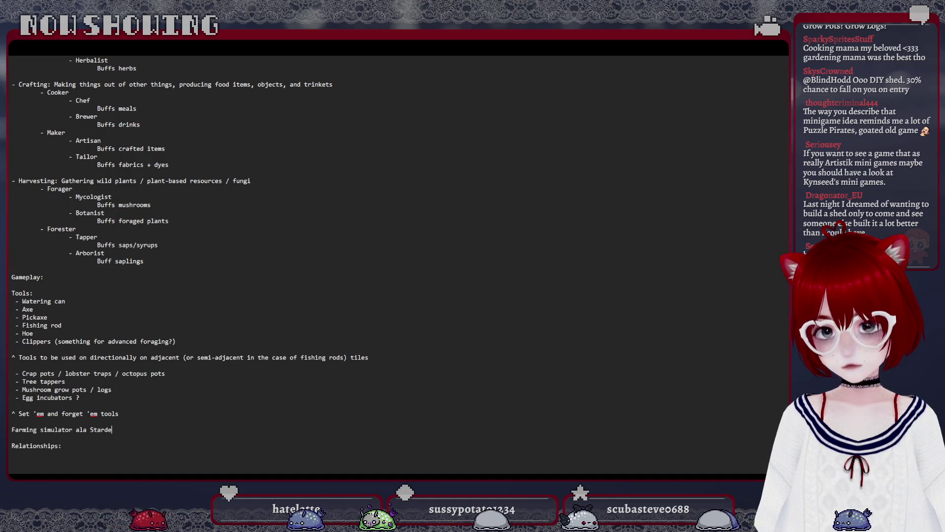
text( Valley, where there's )
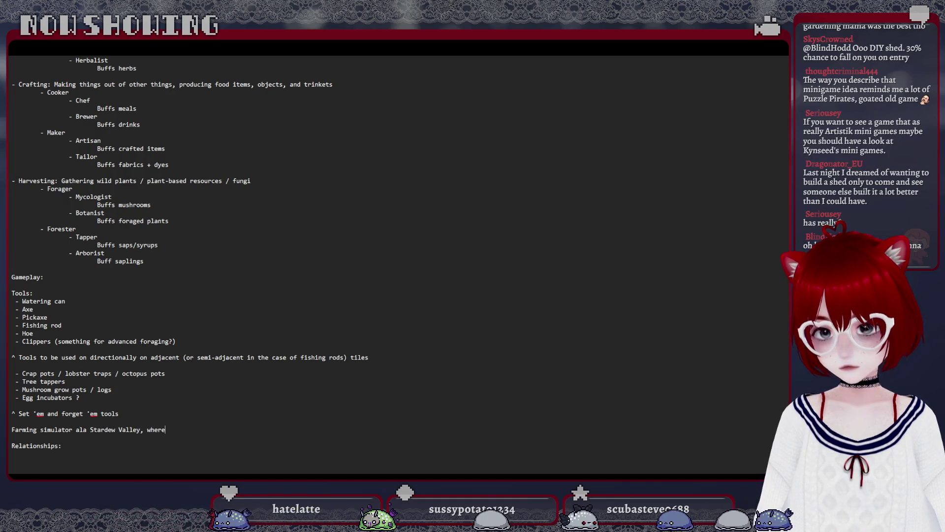
text(a lot m)
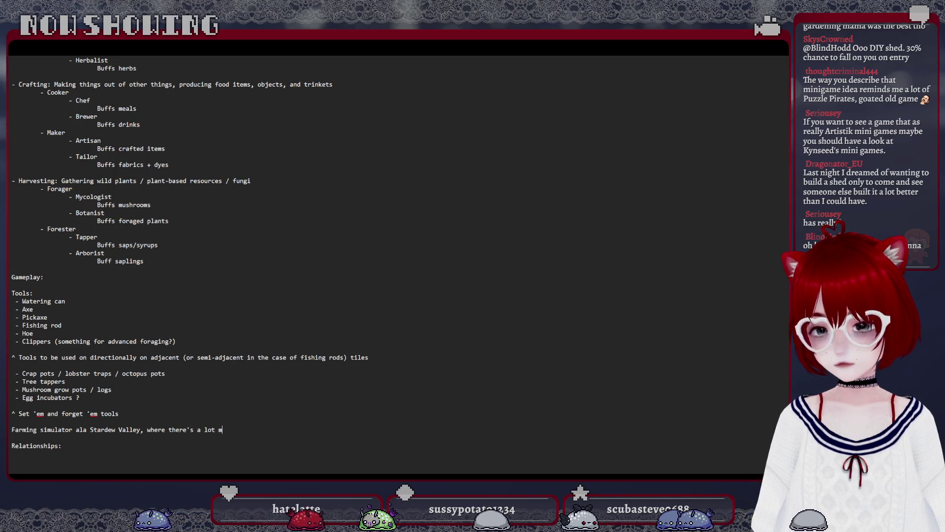
text(ore to do than just)
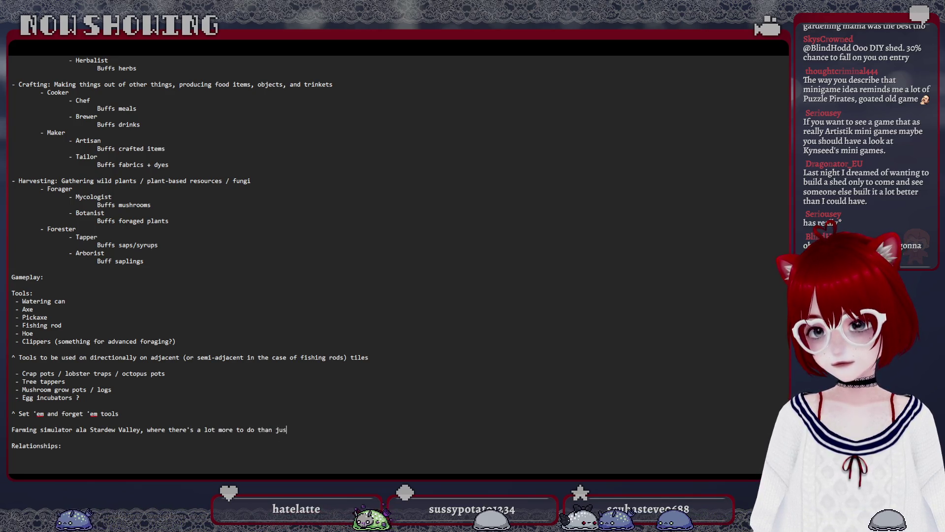
text( farming. )
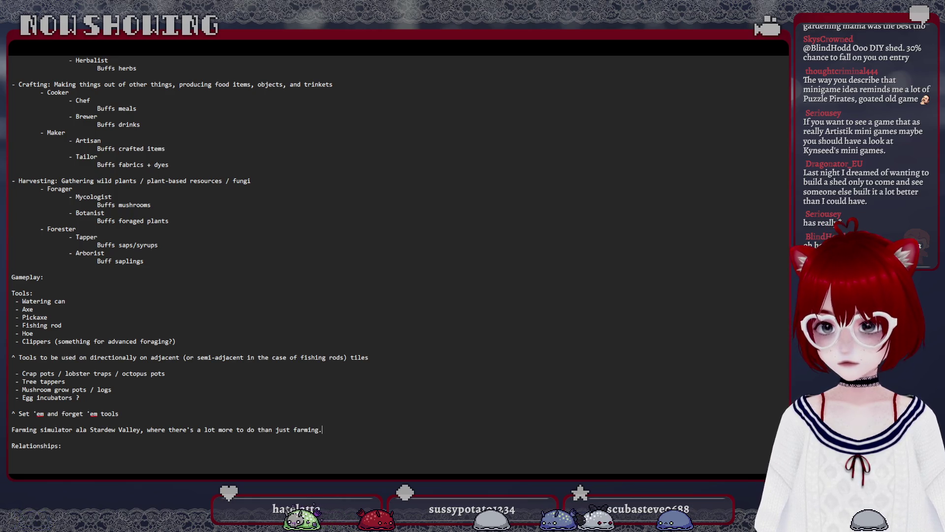
text(Quests in)
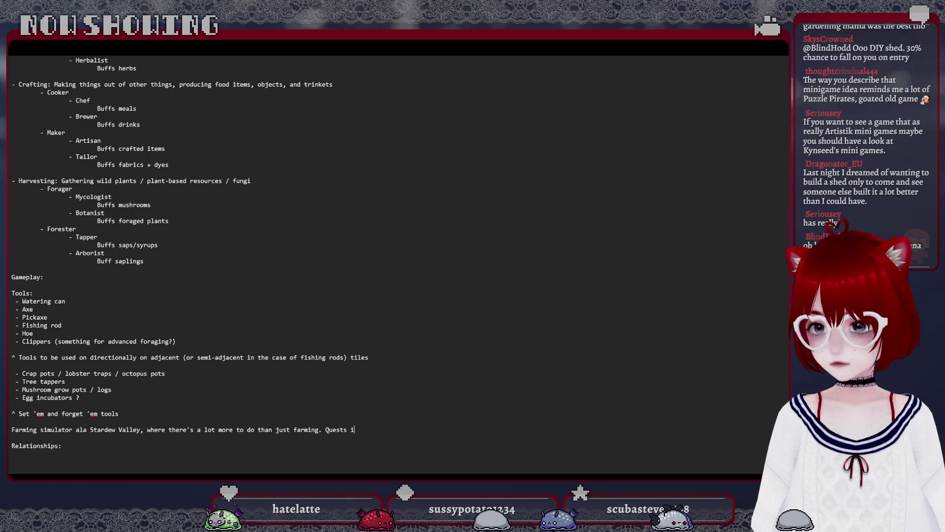
text(volve things such as )
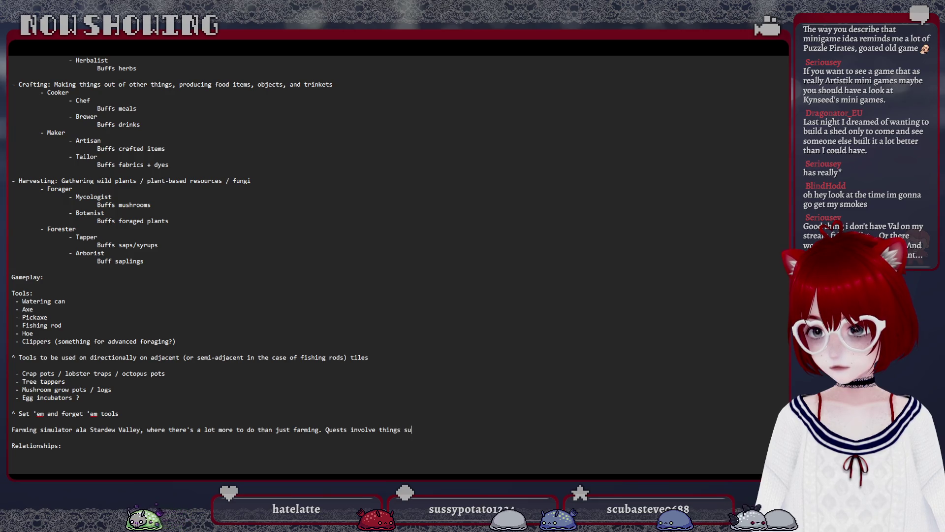
text(buildi)
key(BackSpace)
key(BackSpace)
key(BackSpace)
key(BackSpace)
key(BackSpace)
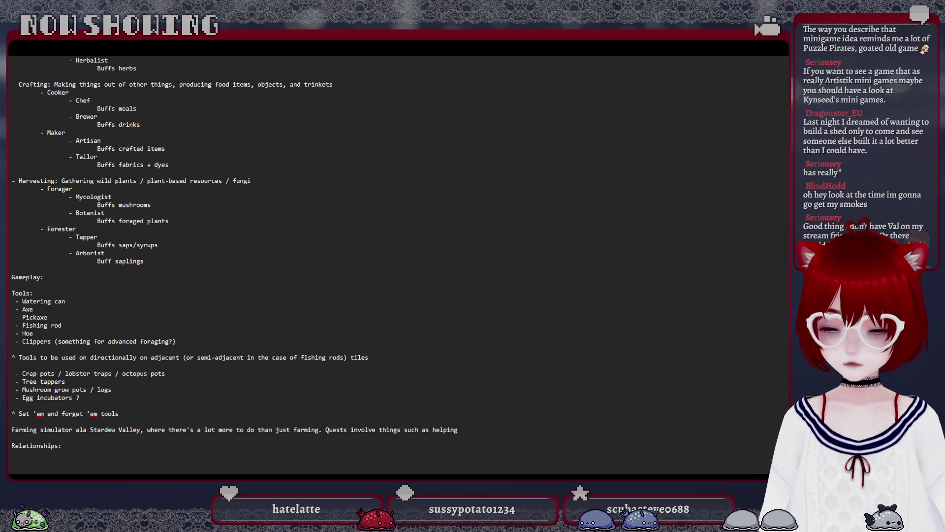
text(NPC)
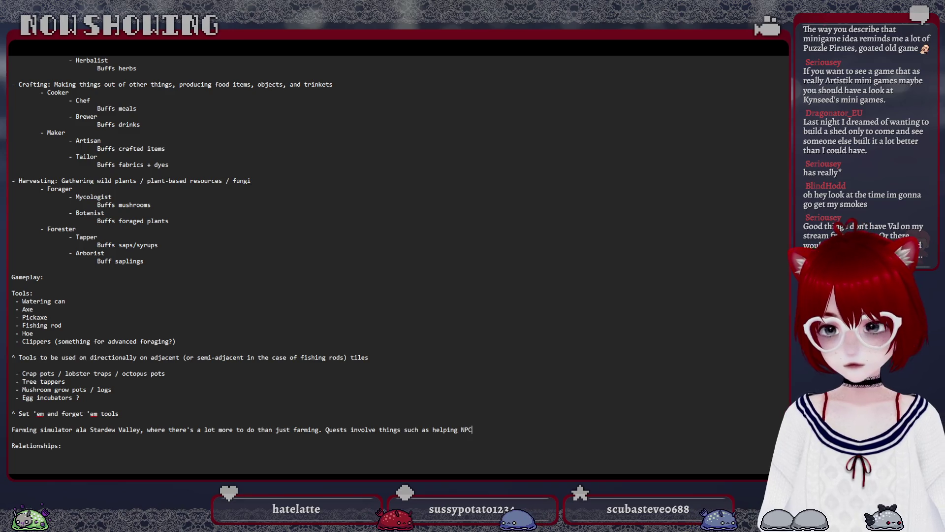
text(s achieve the)
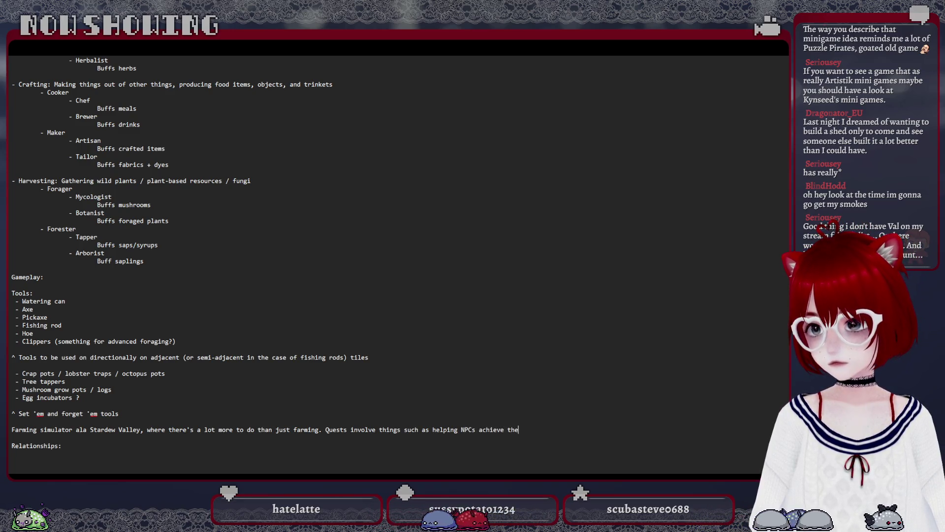
text(ir w)
key(BackSpace)
text(longterm goal)
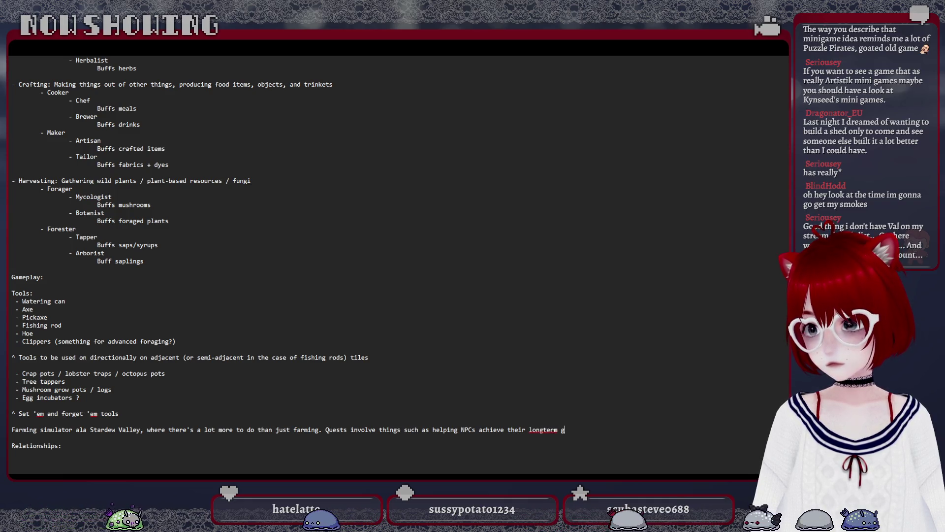
text(s such as building an aquarium,)
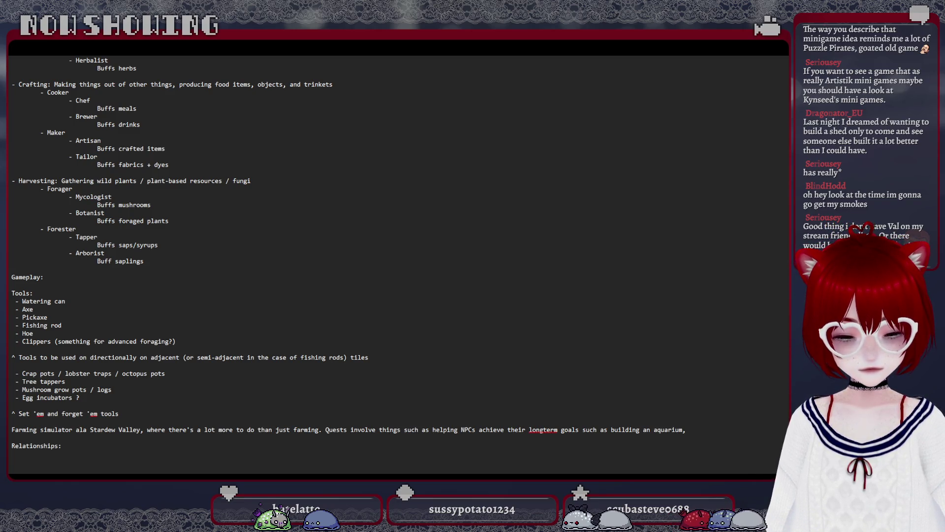
text( writing a guidebook, )
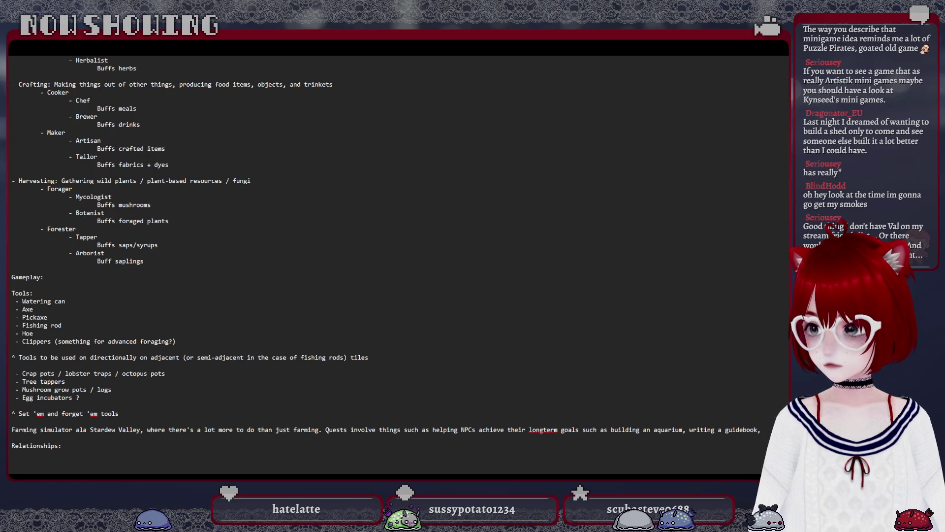
text(and)
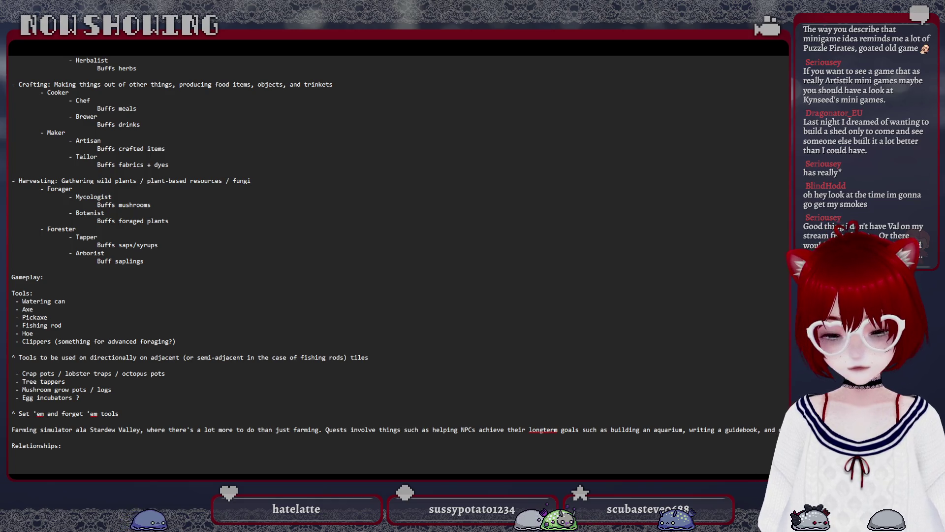
text(Relationsh)
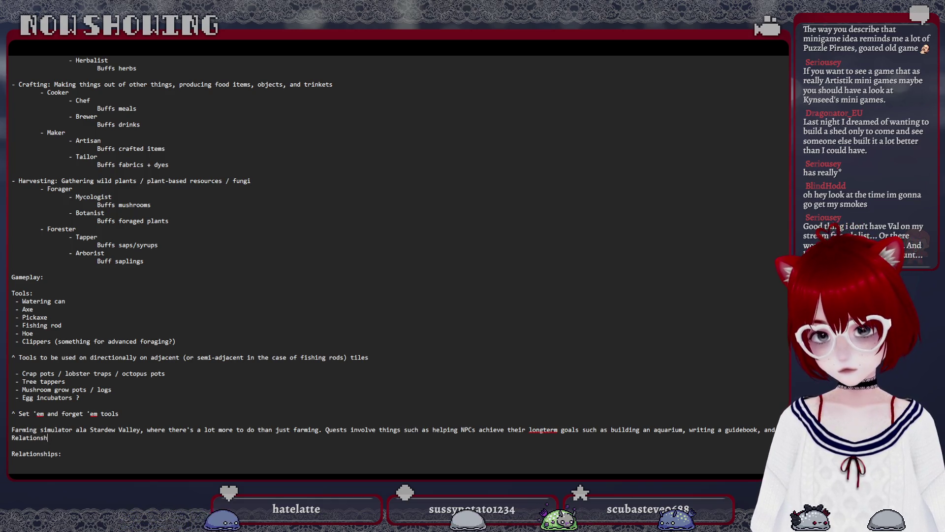
text(C)
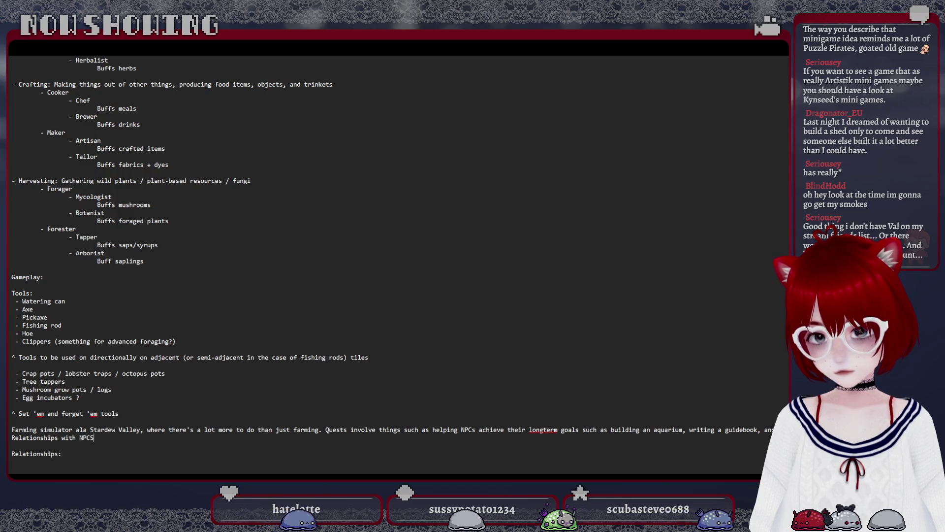
text(S)
text(ed by visual novels, wher)
text(e you have the ability to both befriend or a)
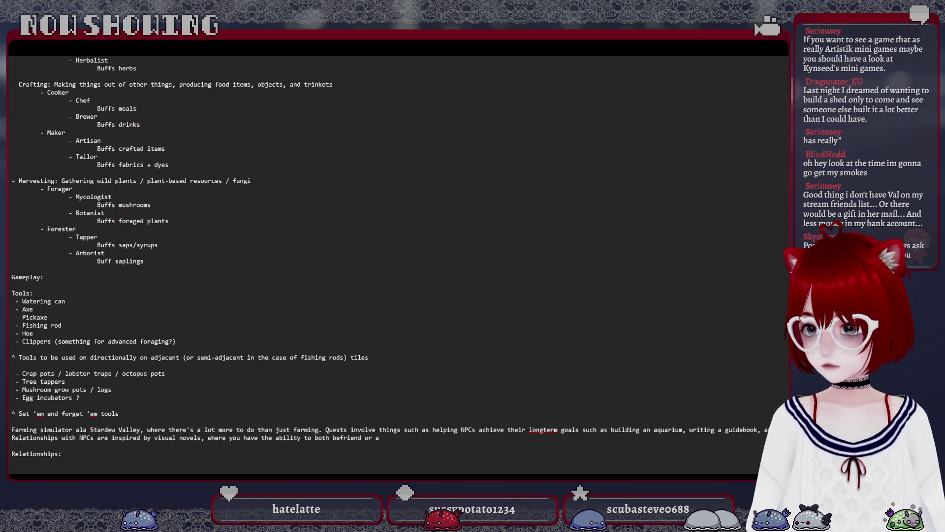
Write the visual-novel-inspired NPC relationships sentence, replacing 'annoy' with 'repulse'.
key(BackSpace)
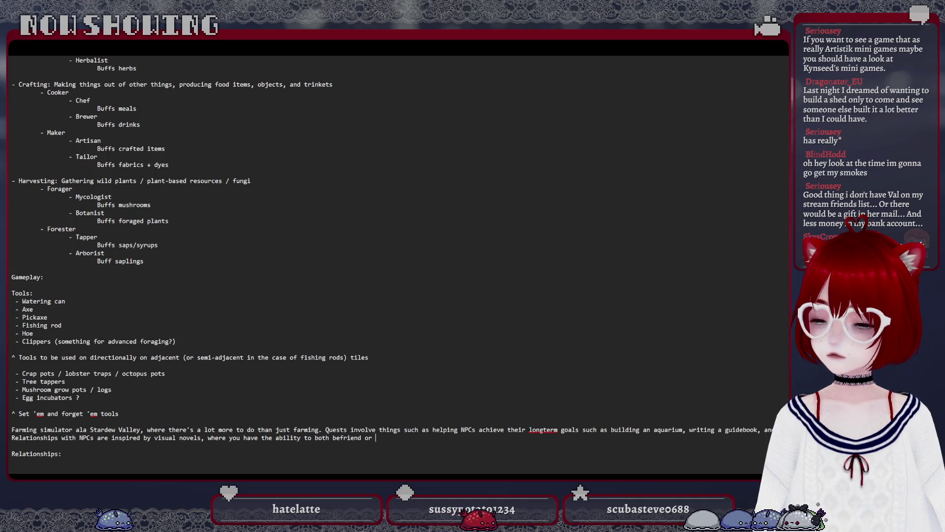
text(annoy)
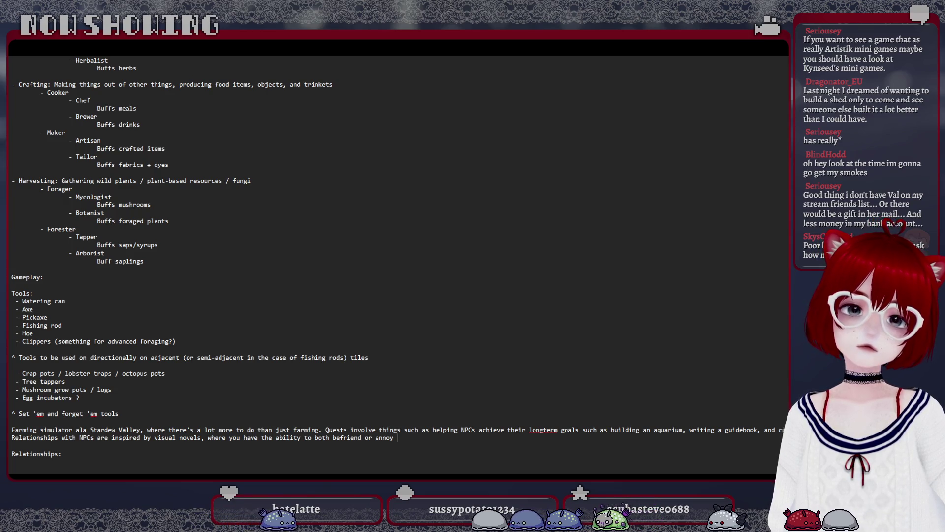
key(BackSpace)
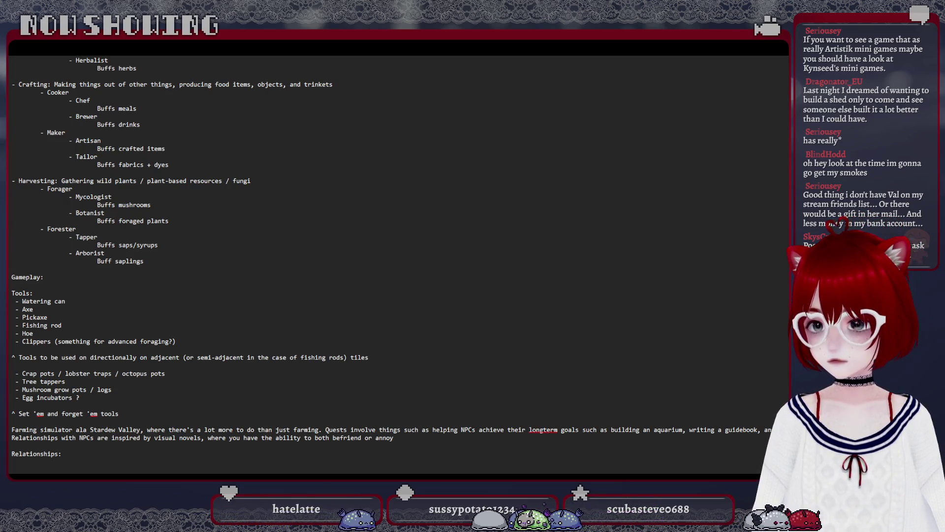
key(BackSpace)
key(BackSpace)
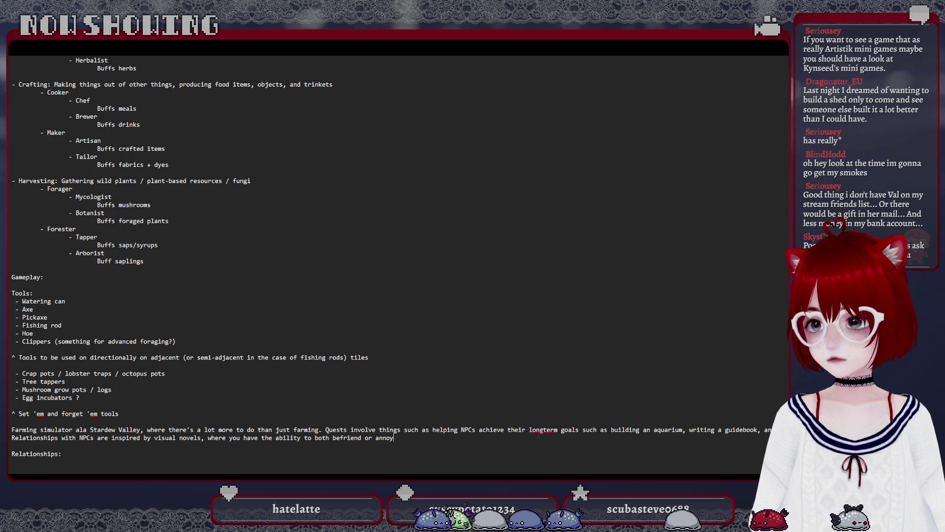
key(BackSpace)
key(BackSpace)
key(BackSpace)
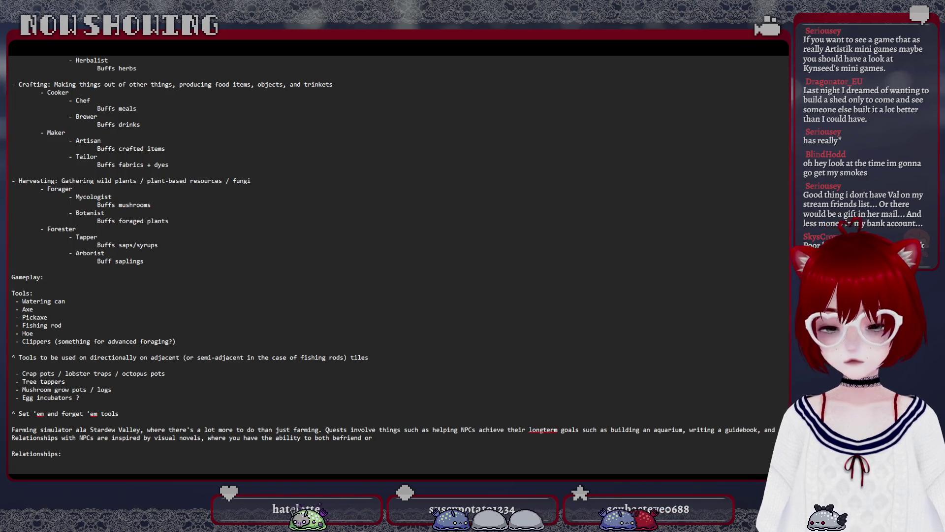
text(repulse them, based on your dialogue cho)
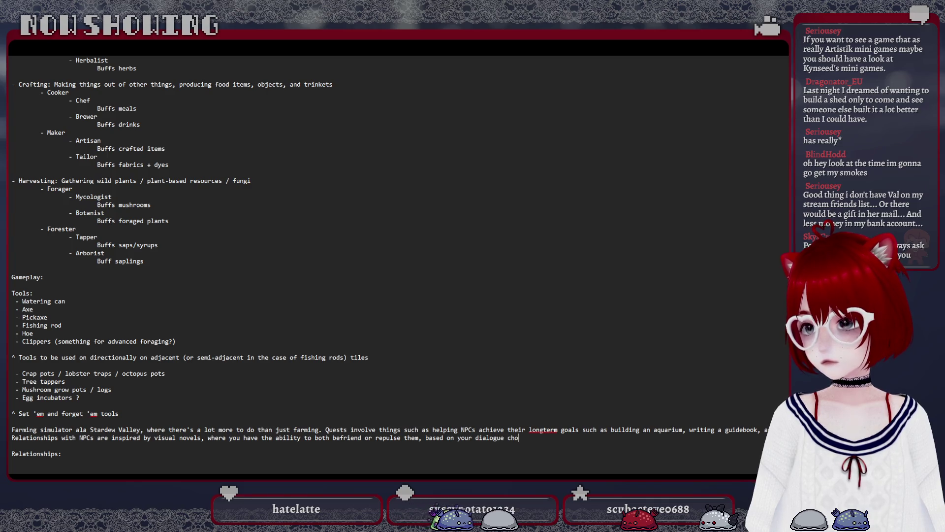
text(ices, skills ch)
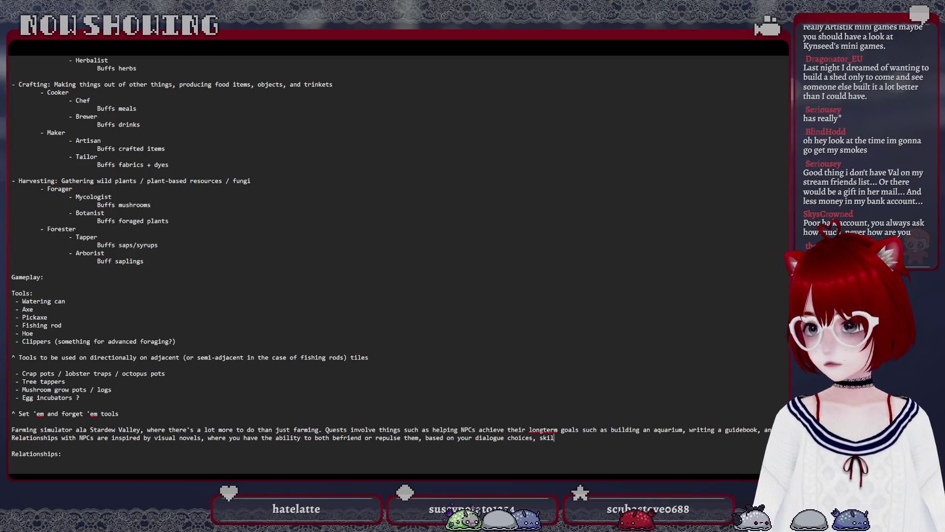
text(oices, and who you get along)
text( with best.)
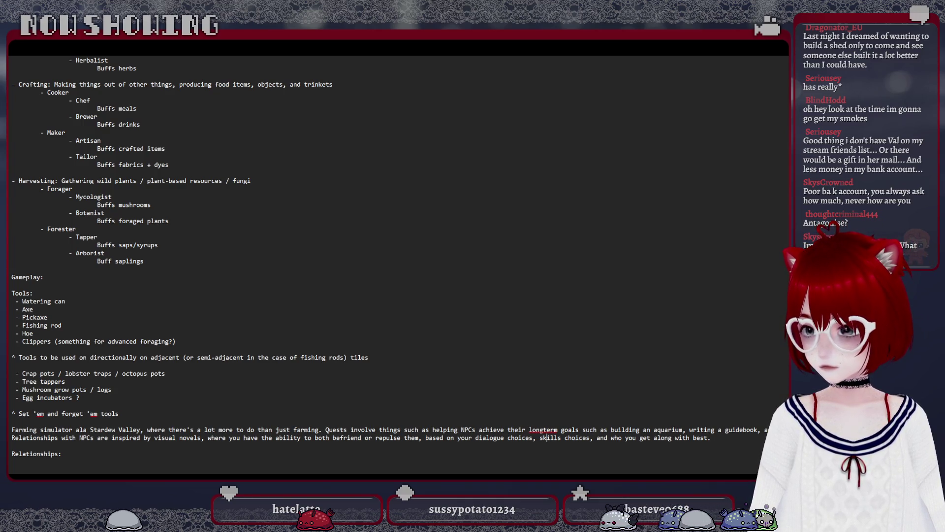
Clear the word 'repulse' to rewrite it with a better word.
click(400, 437)
key(BackSpace)
key(BackSpace)
key(BackSpace)
text(ant)
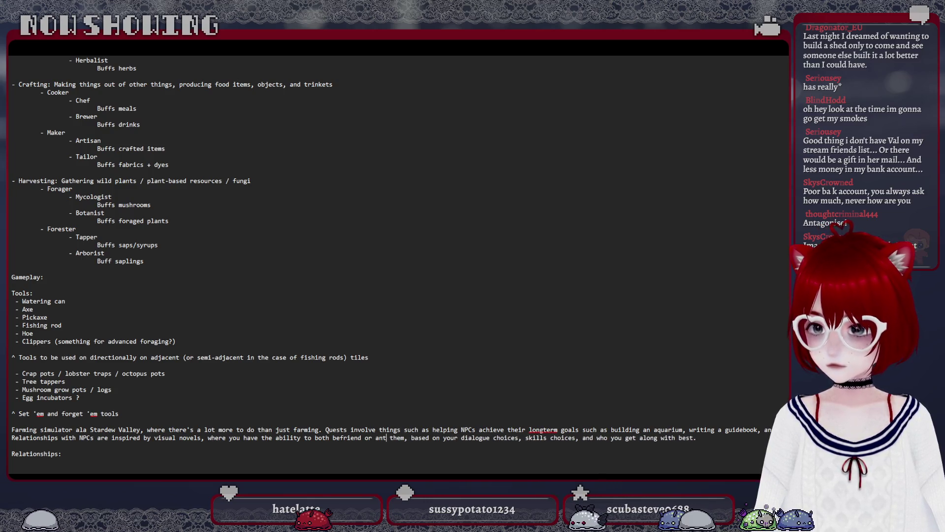
text(agoni them, base)
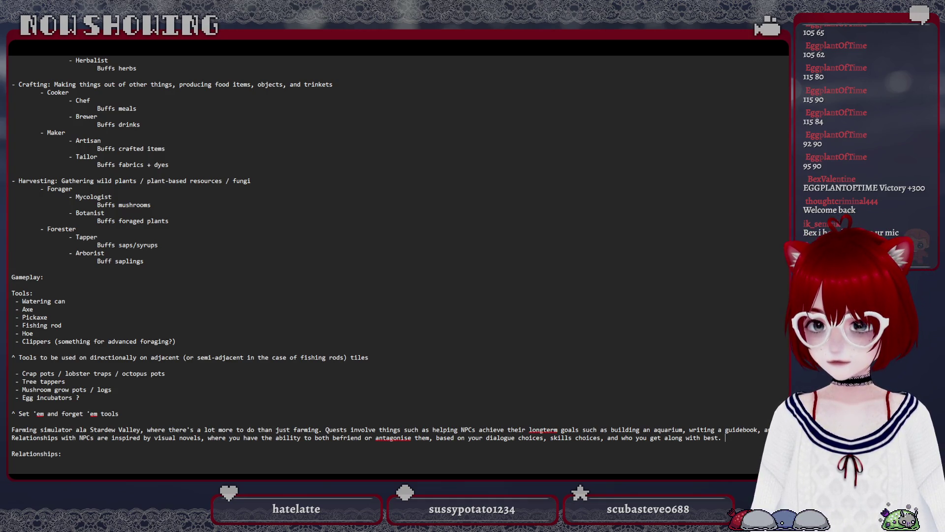
scroll(188, 407, down, 1)
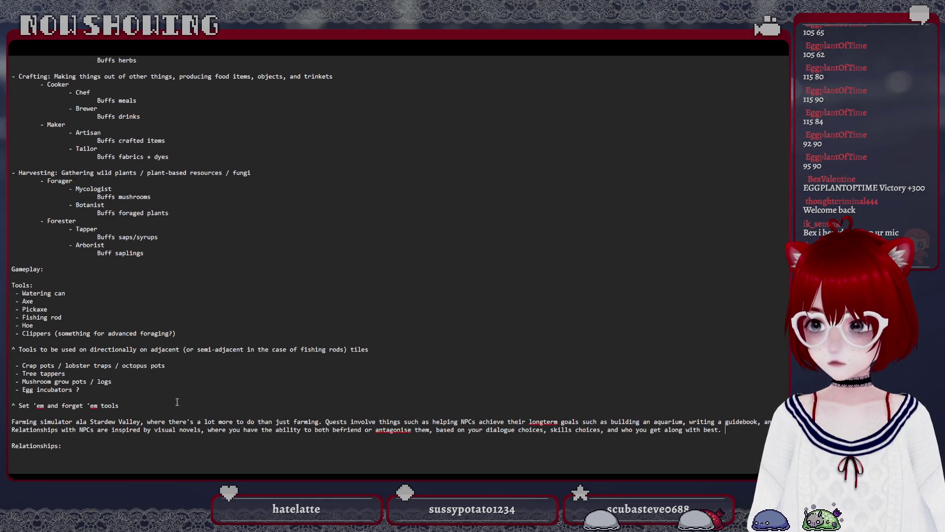
Add a new line above Relationships weighing online selling's higher prices against town reputation and local appreciation.
key(Return)
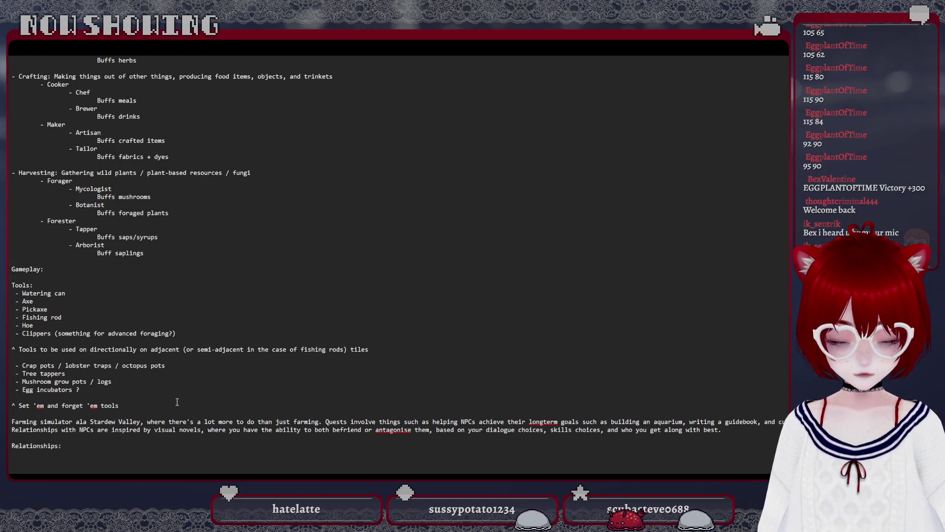
key(Return)
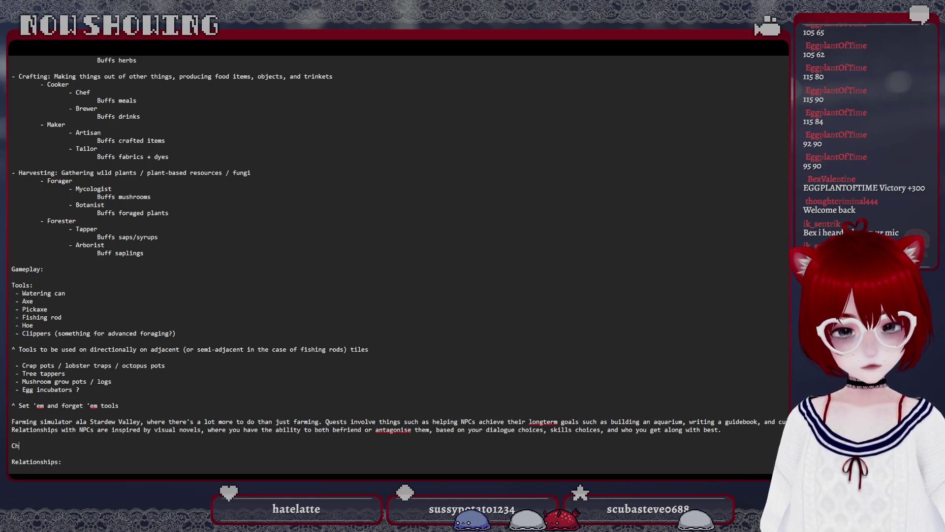
text(Choose between online sellin)
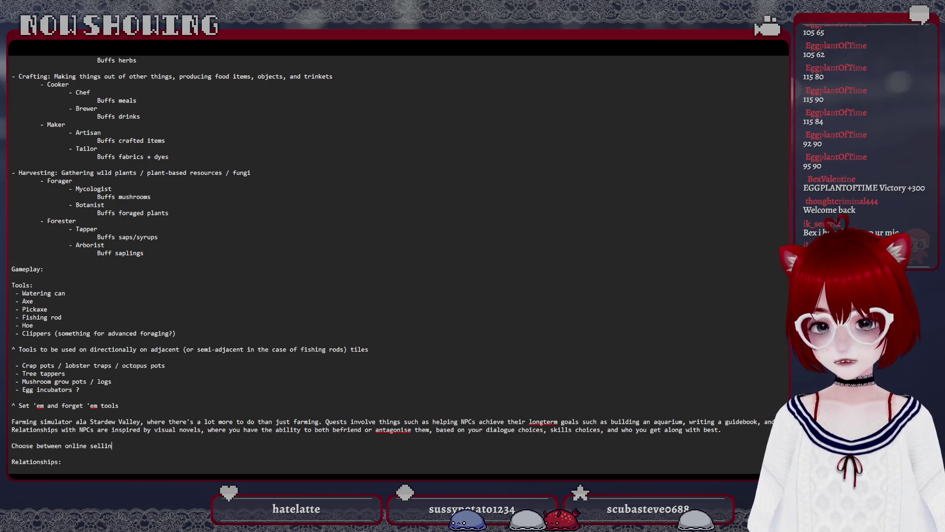
text(g locally, whre)
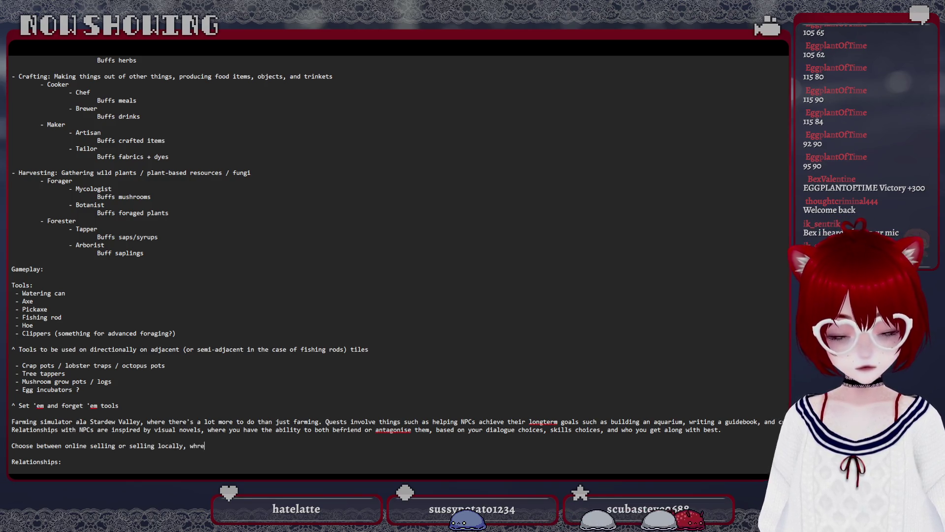
key(BackSpace)
key(BackSpace)
text(ere s)
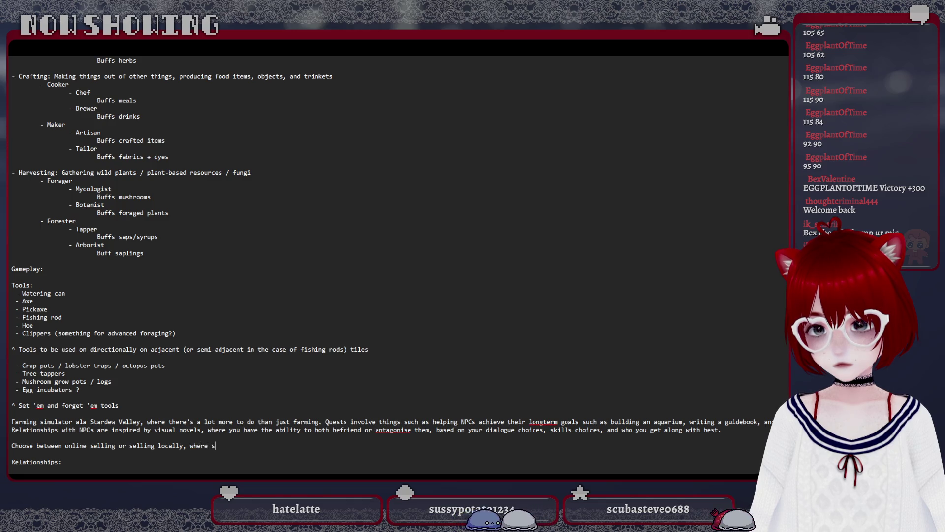
text(elling online )
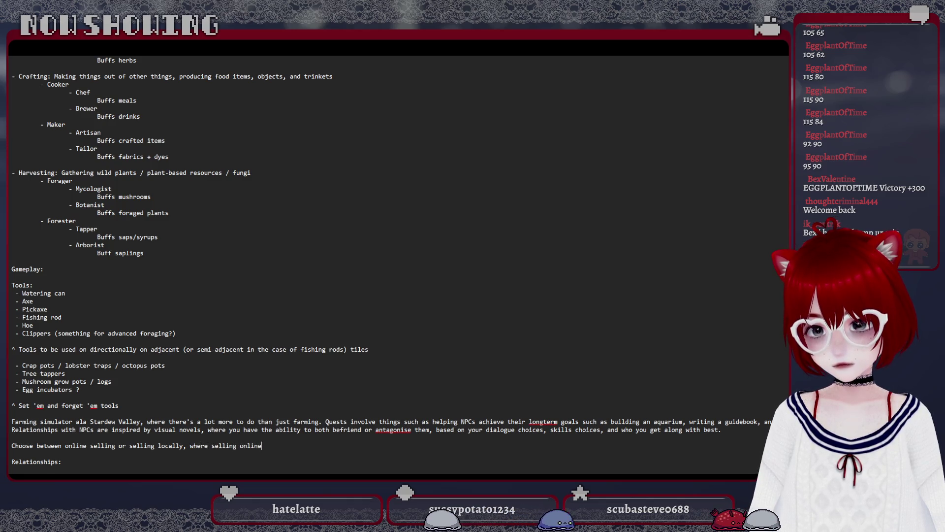
text(may get you more sales initially and)
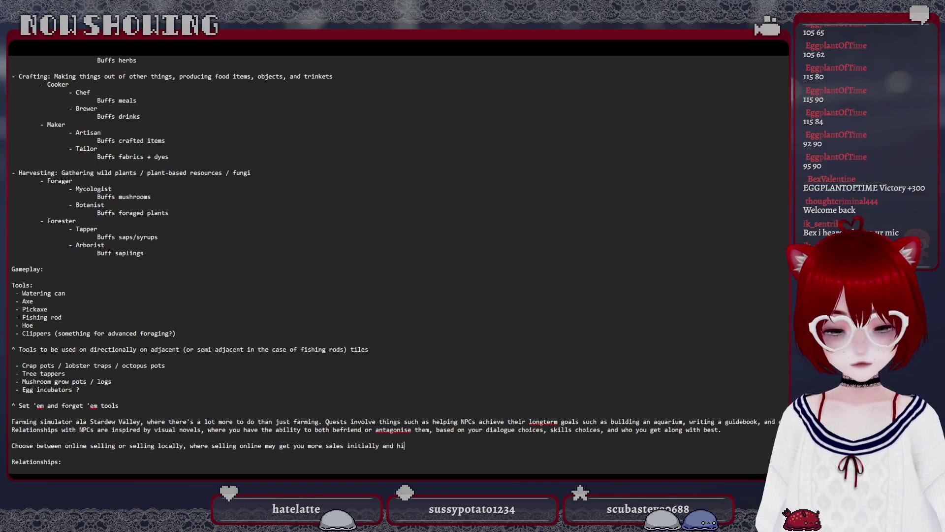
text(higher prices, but)
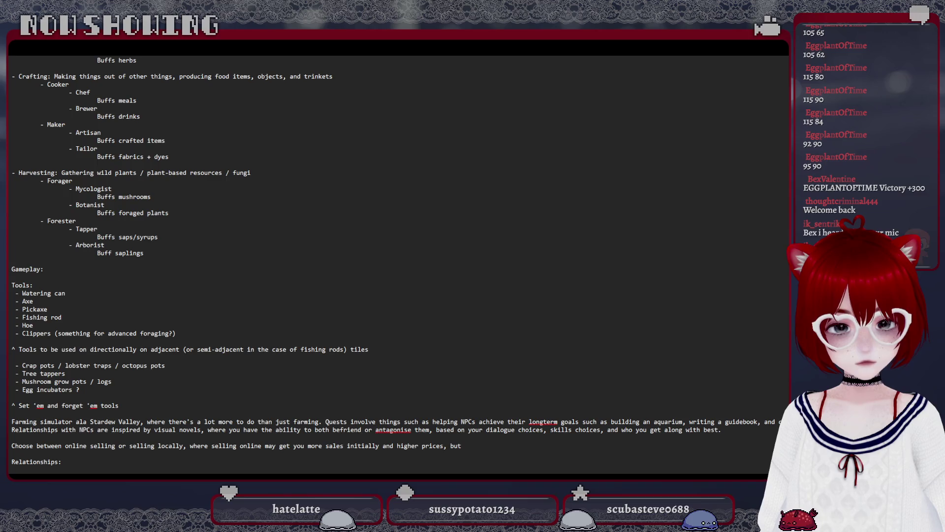
text( can j)
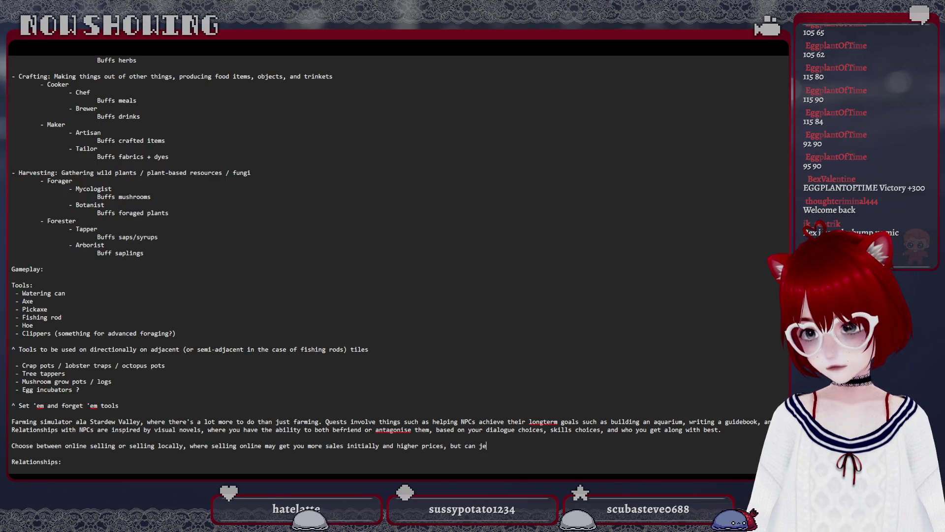
text(e)
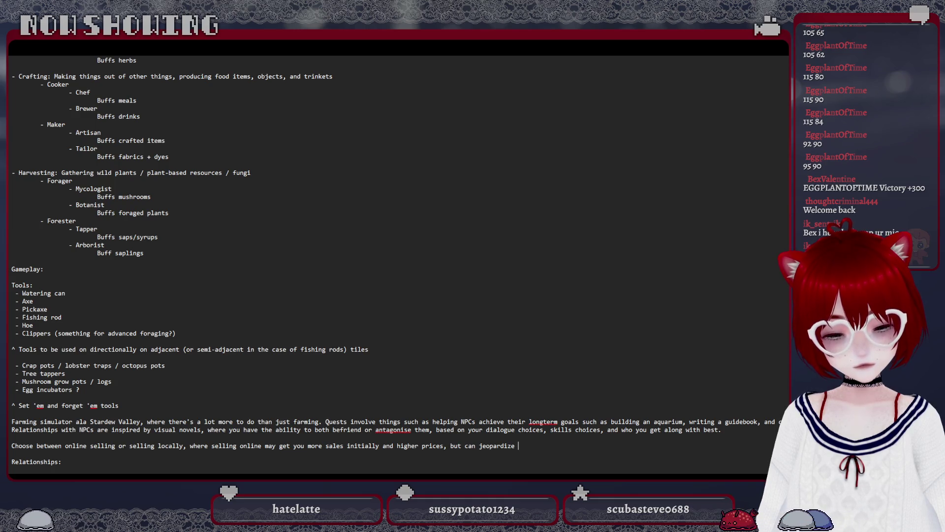
text( how people in town see you if)
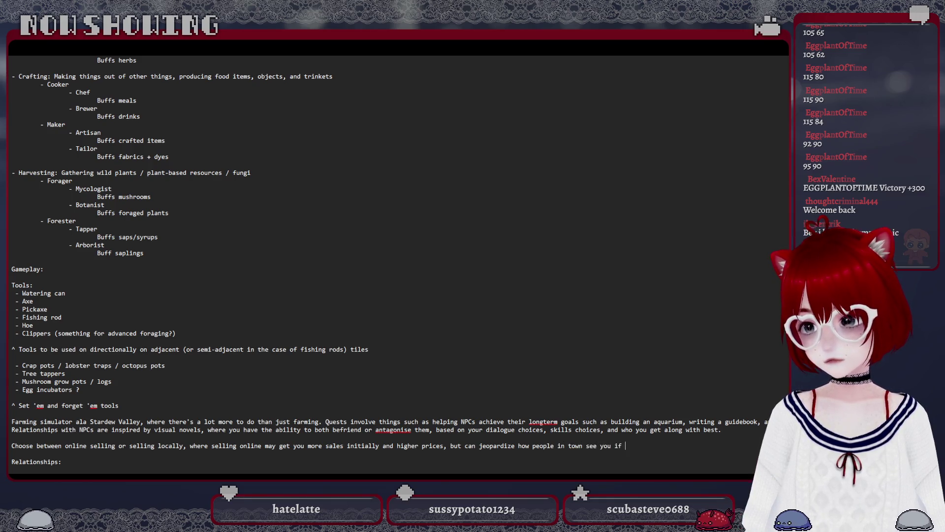
text(you get too)
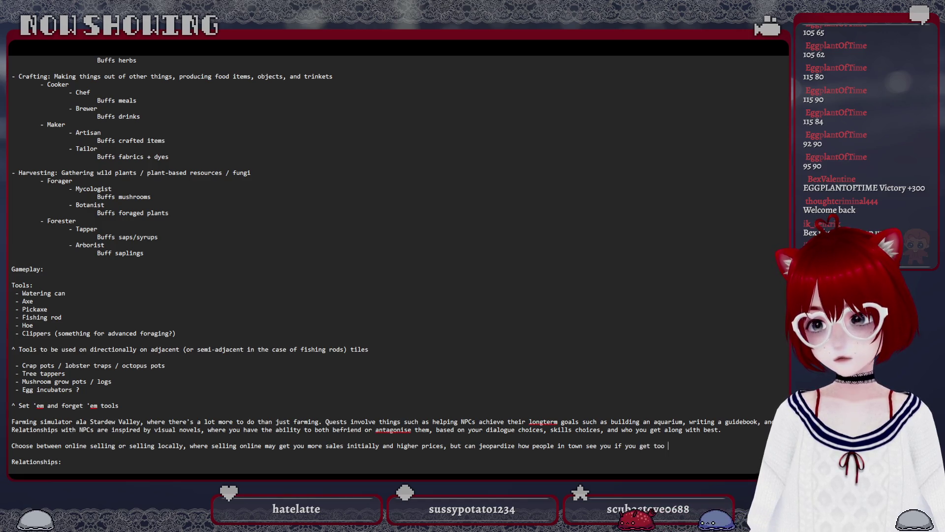
text(big online. )
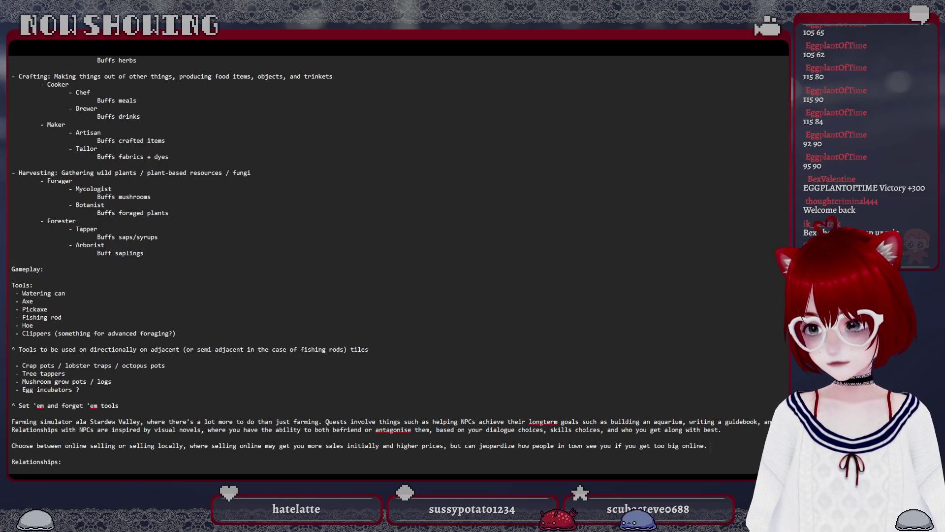
text(Selling locally)
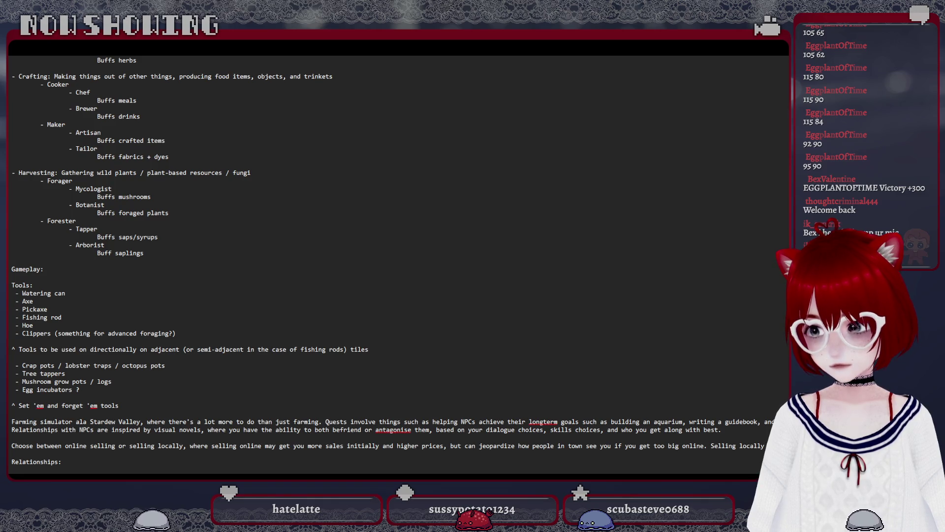
text(margins, b)
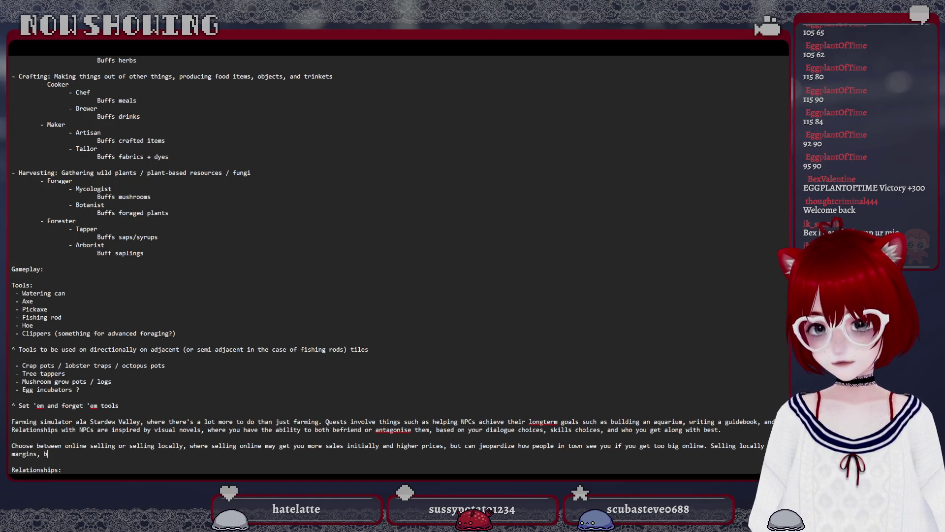
text(ut )
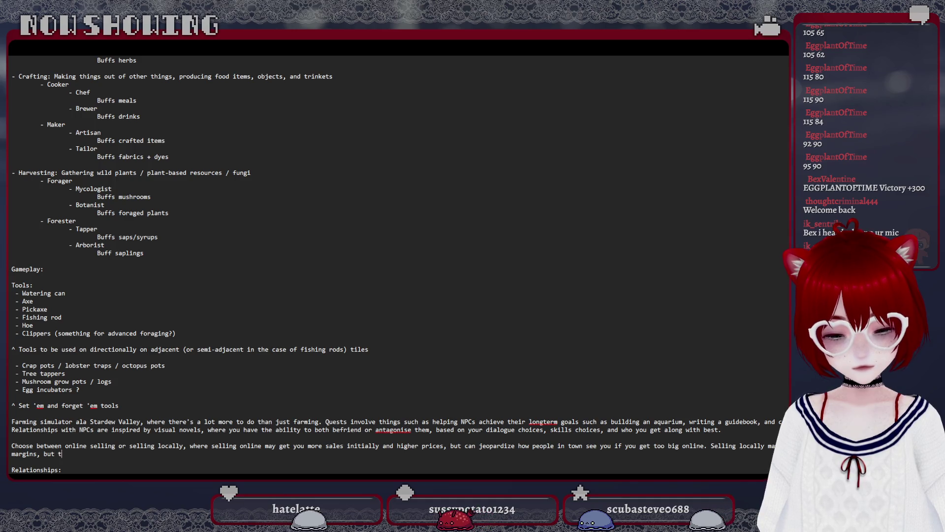
text(the people appreciate you supporting the local economy.)
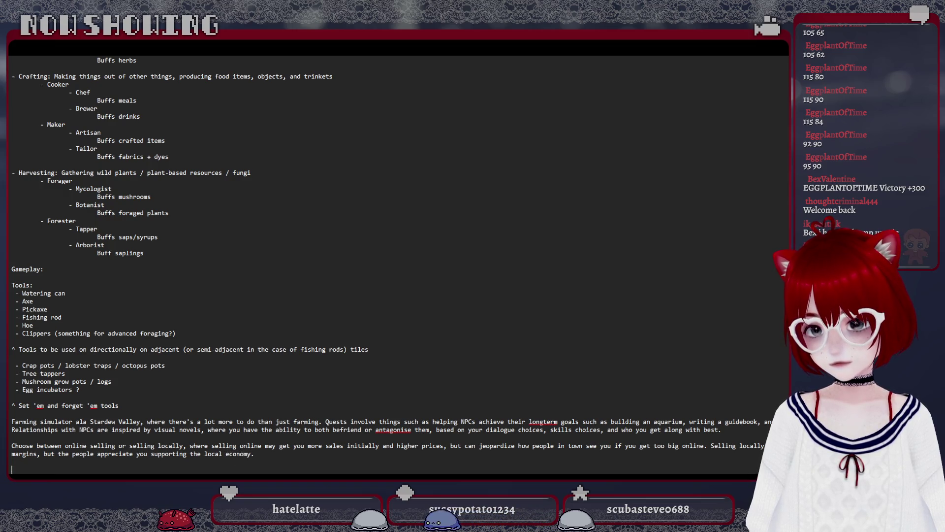
text(With regards )
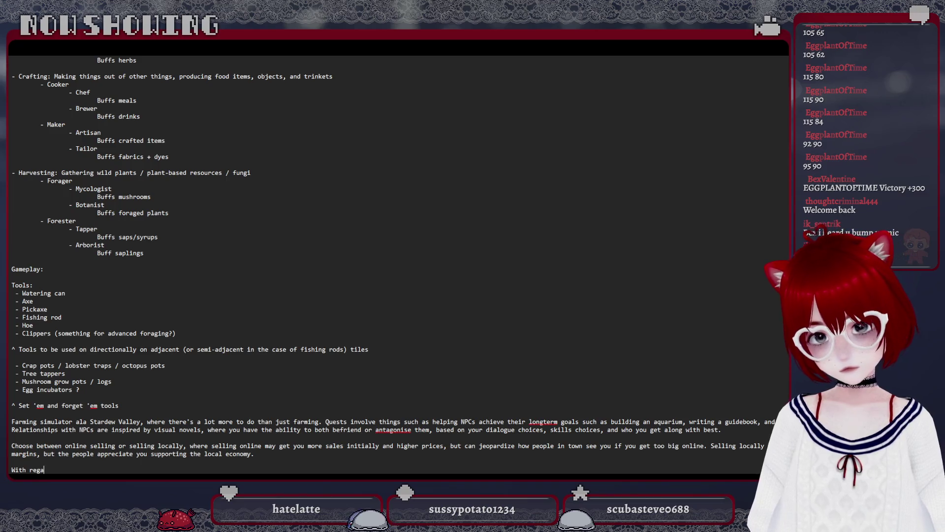
text(to relation)
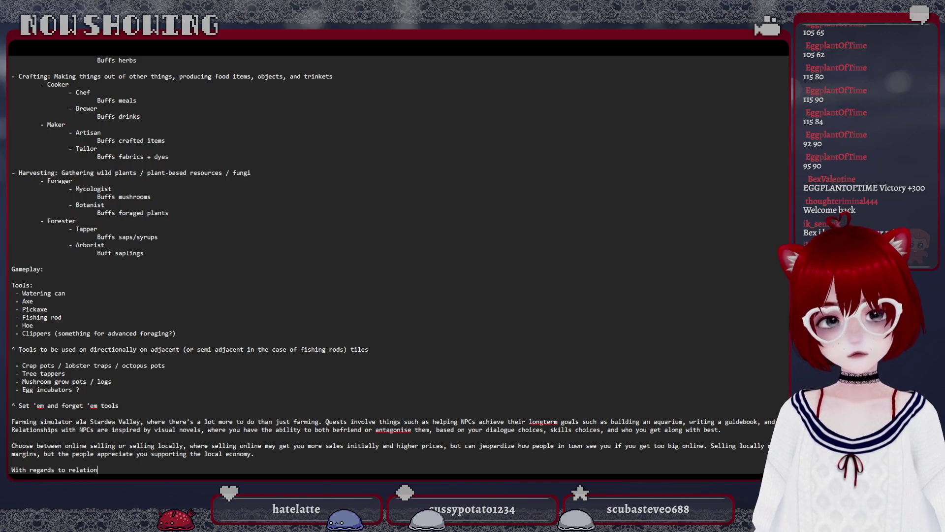
text(ships)
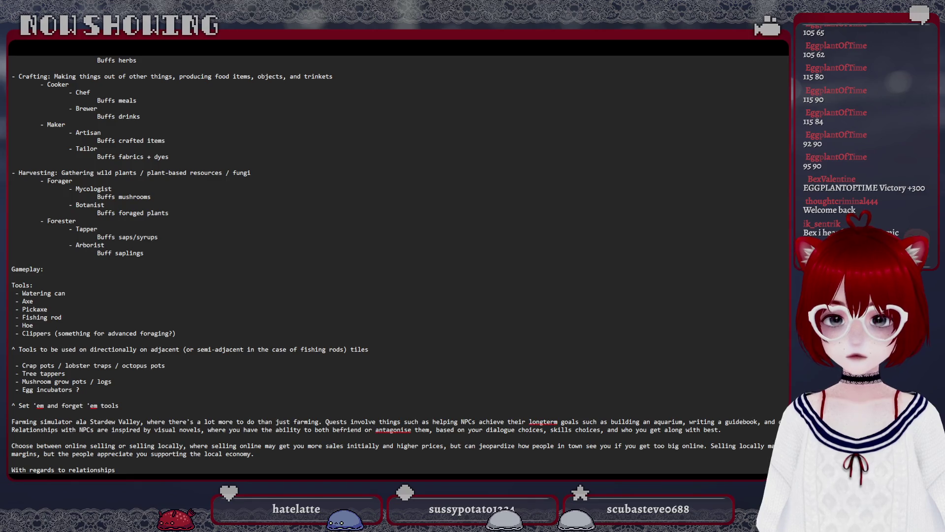
scroll(243, 373, down, 2)
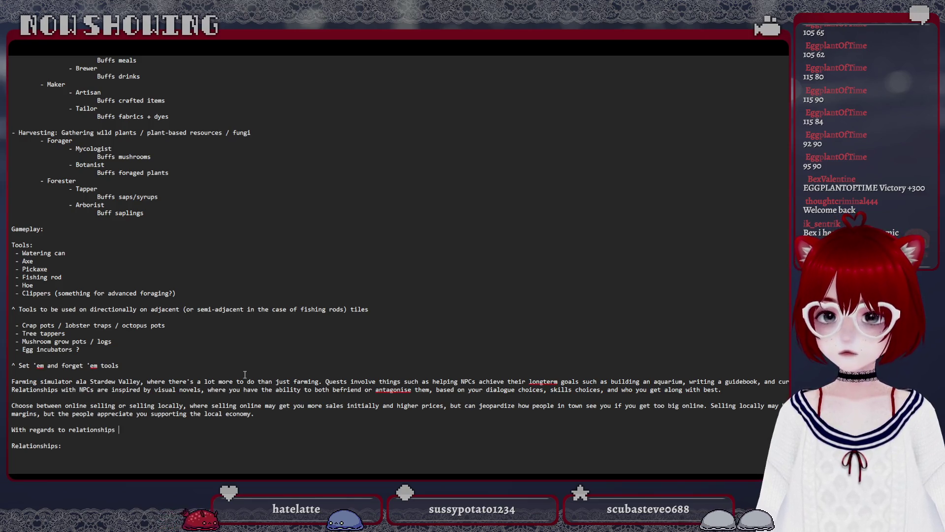
scroll(244, 373, up, 5)
scroll(274, 110, up, 5)
scroll(273, 111, up, 5)
scroll(273, 110, up, 5)
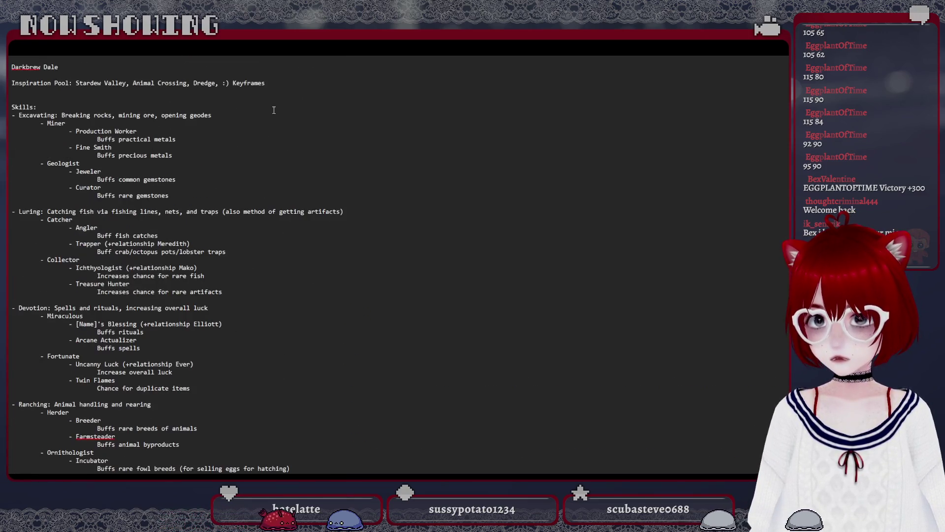
Review the notes from the top, then leave a blank line after 'With regards to relationships' for the heart-level rules.
drag(264, 83, 233, 83)
scroll(252, 108, down, 3)
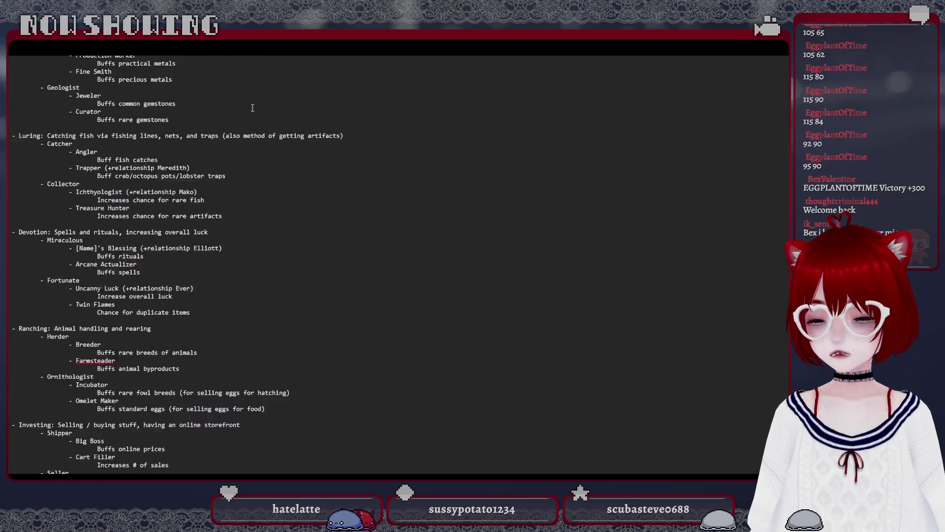
scroll(252, 109, down, 10)
scroll(252, 107, down, 8)
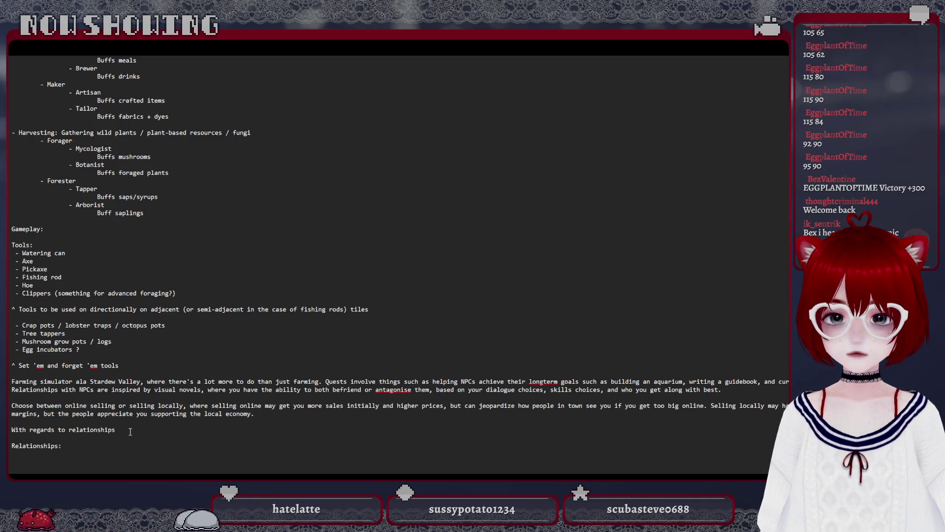
key(Return)
text(0)
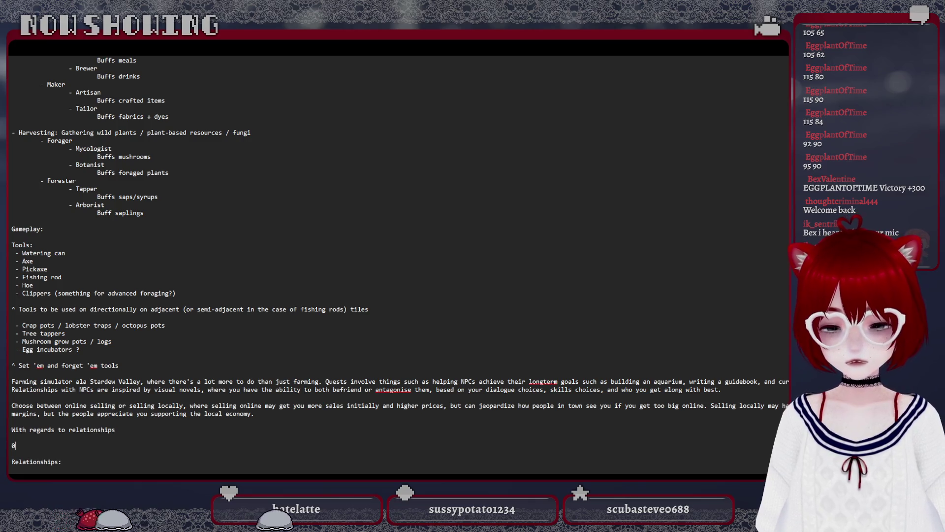
Write the rule '0 -> 100, 0 hearts to 10 hearts, sits anywhere along that line' on a new line.
key(Return)
text(0 100, 0)
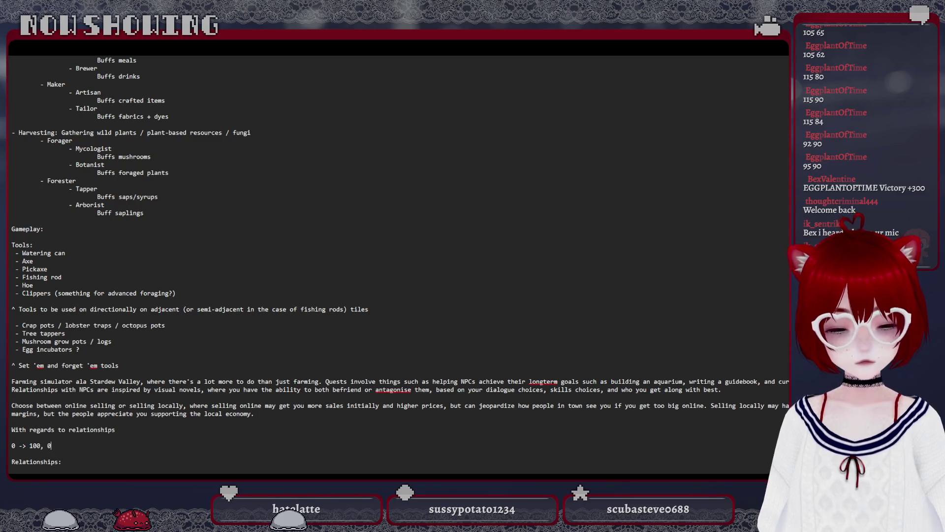
text(rts,)
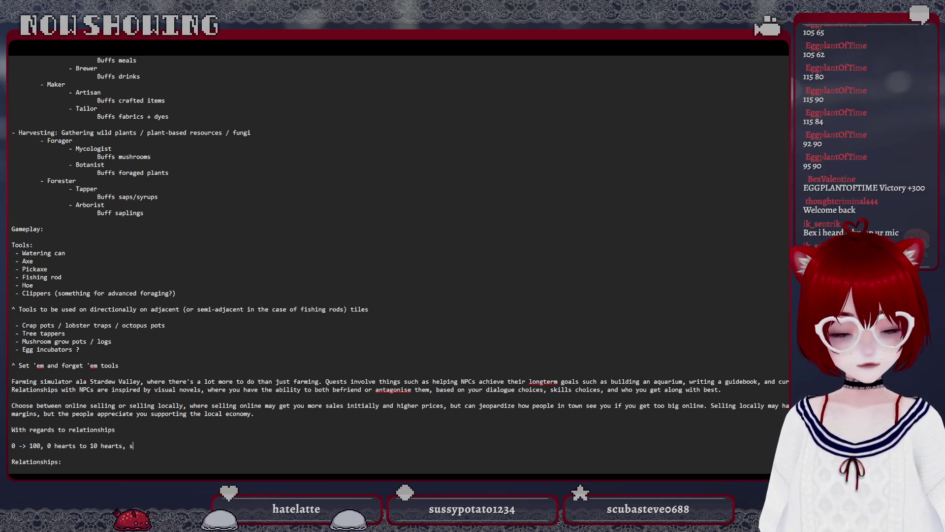
text( sits anywhere al)
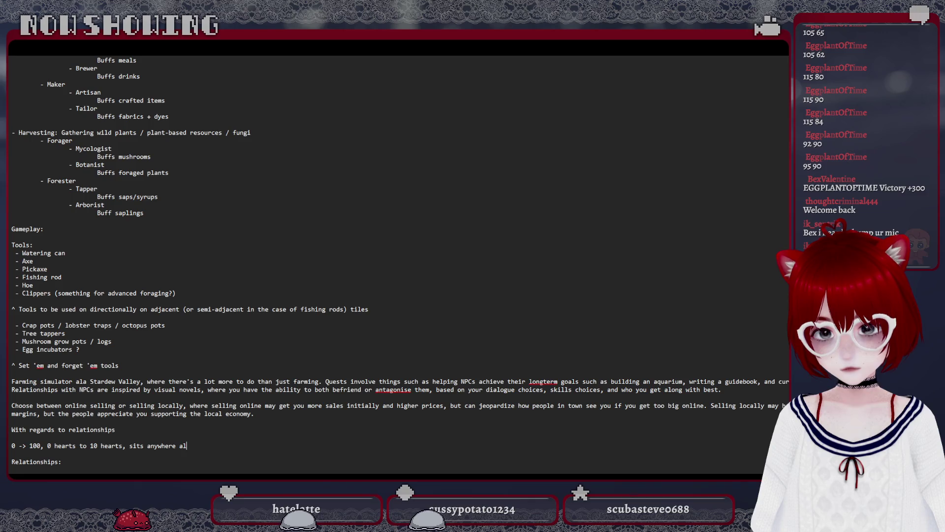
text(ong that line)
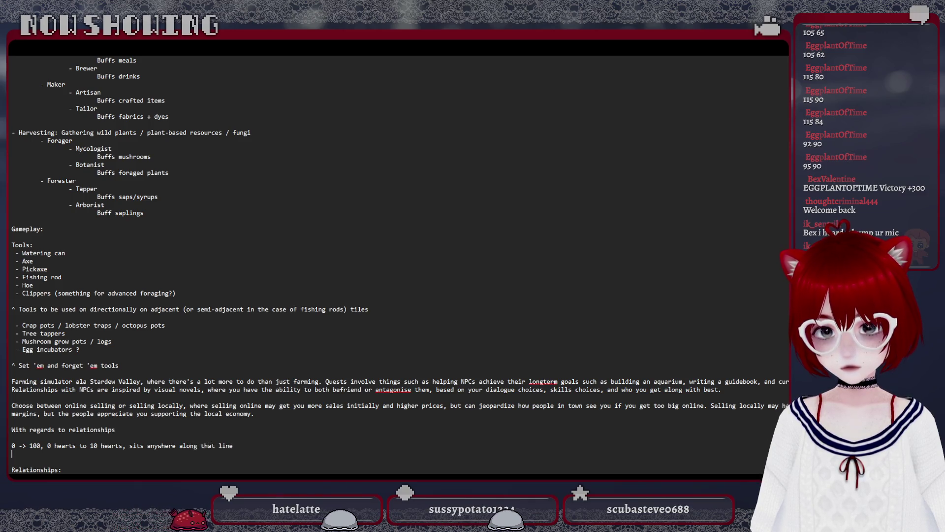
Write the -100 to 100 relationship line ending with hearts still restricted to 10 hearts.
key(Return)
text(-100 t)
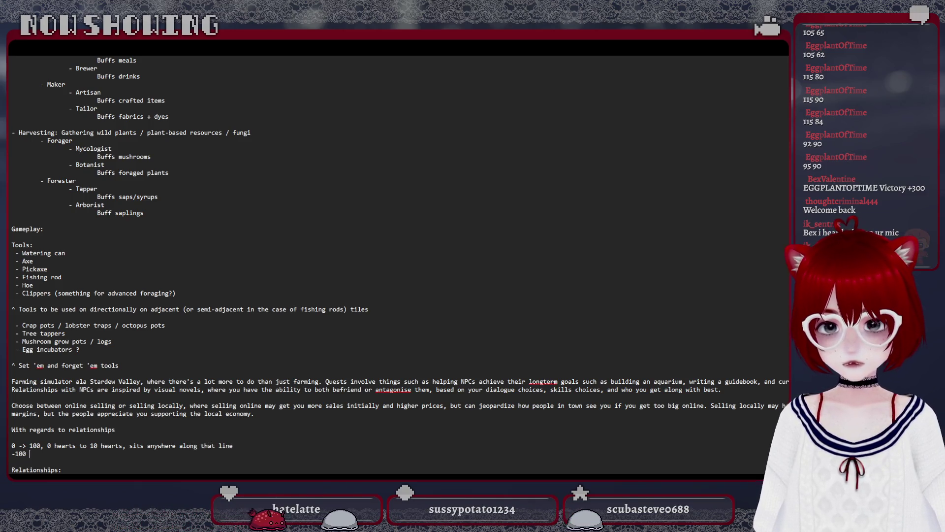
text(o 100, 0 is neutral, can add positive hearts, can add negative hea)
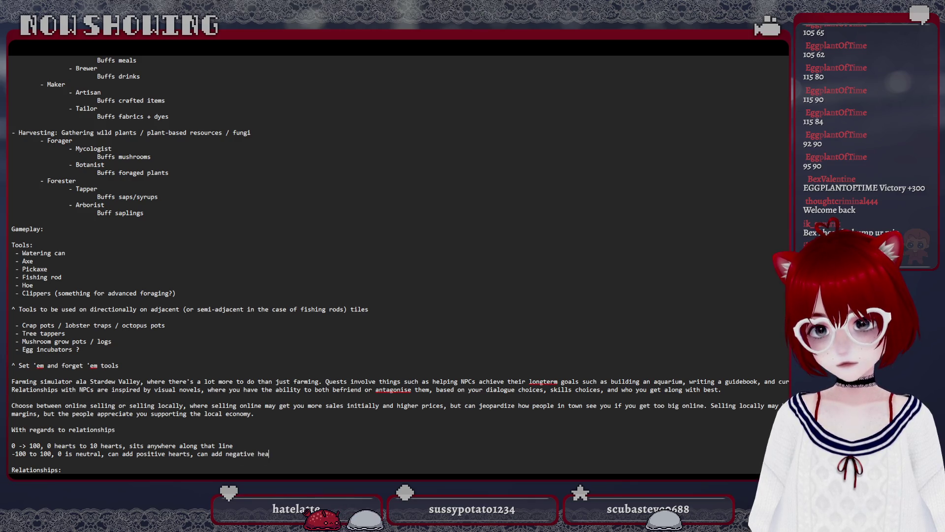
key(BackSpace)
key(BackSpace)
key(BackSpace)
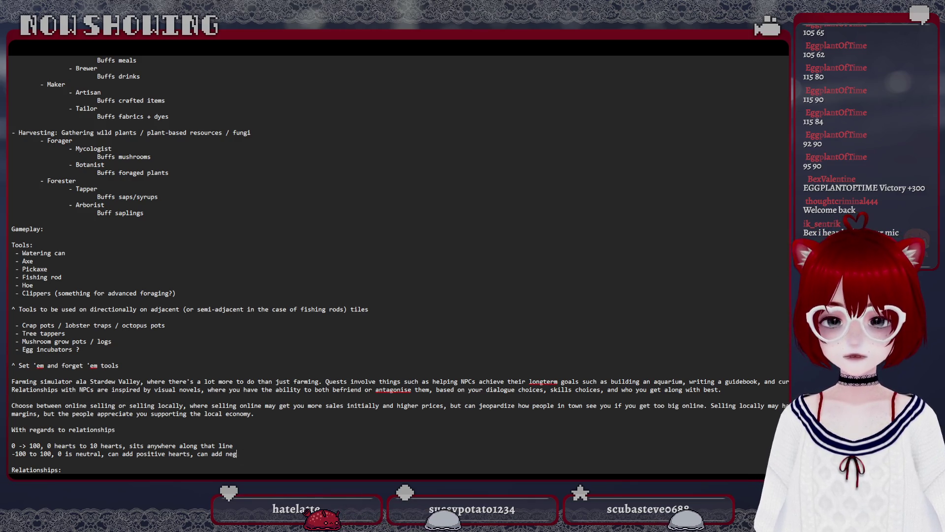
text(bo)
key(BackSpace)
text(roke)
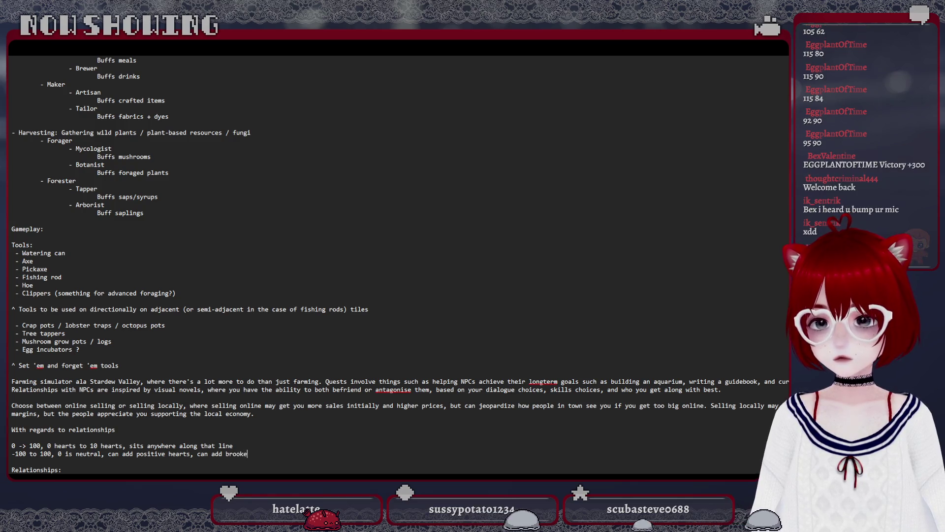
text(n heart)
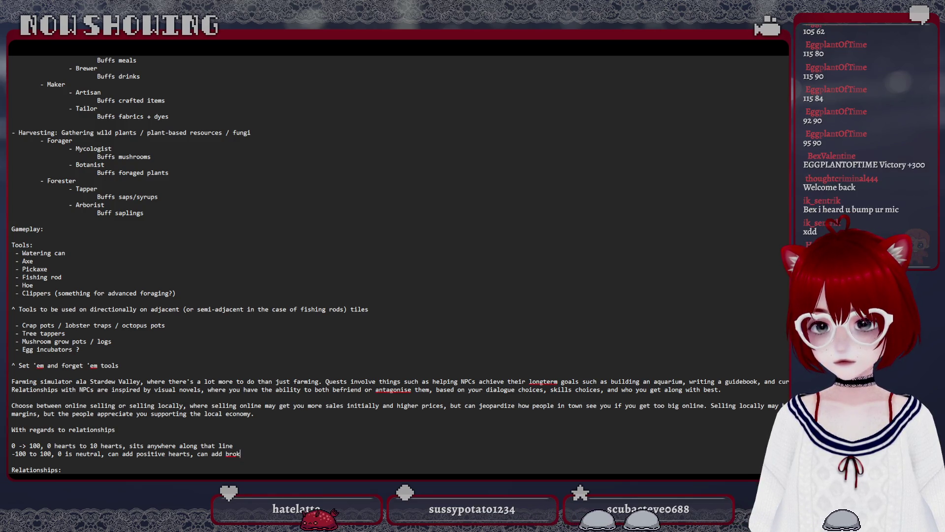
text(s, stil)
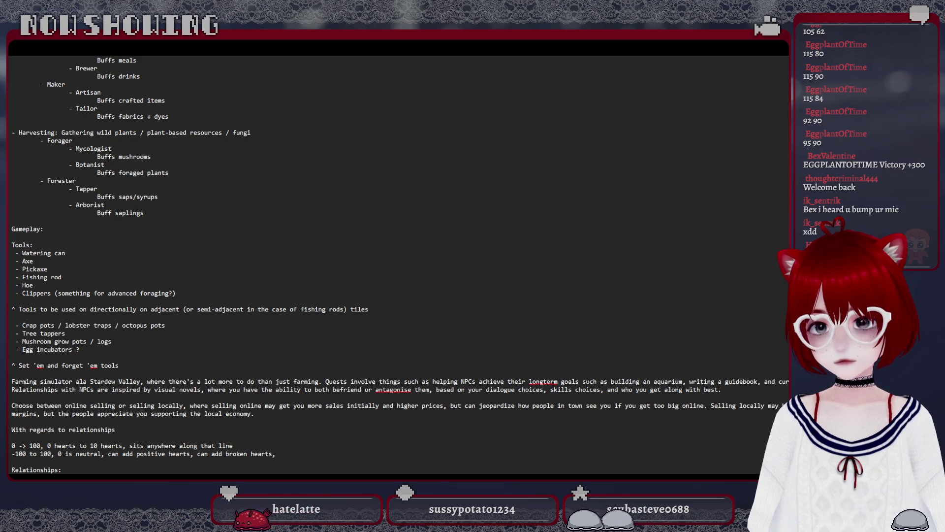
text(l restri)
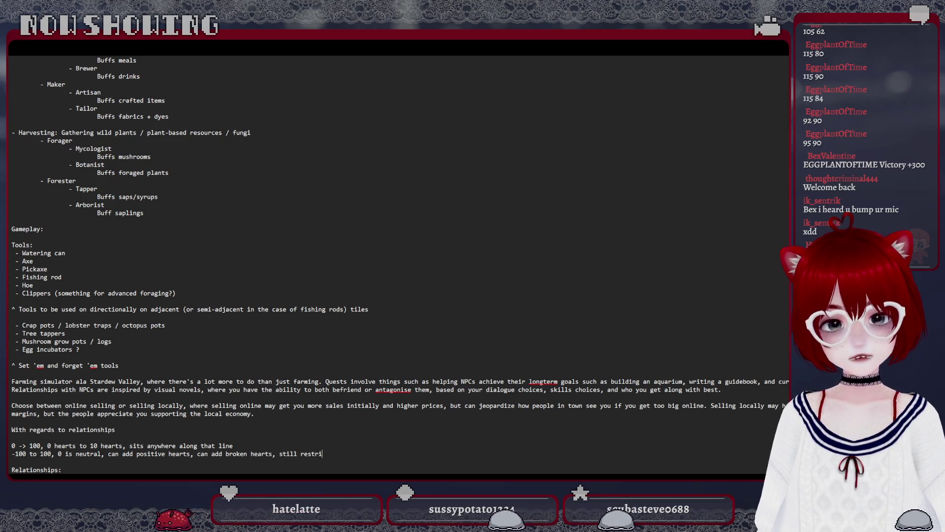
text(cted to 10 )
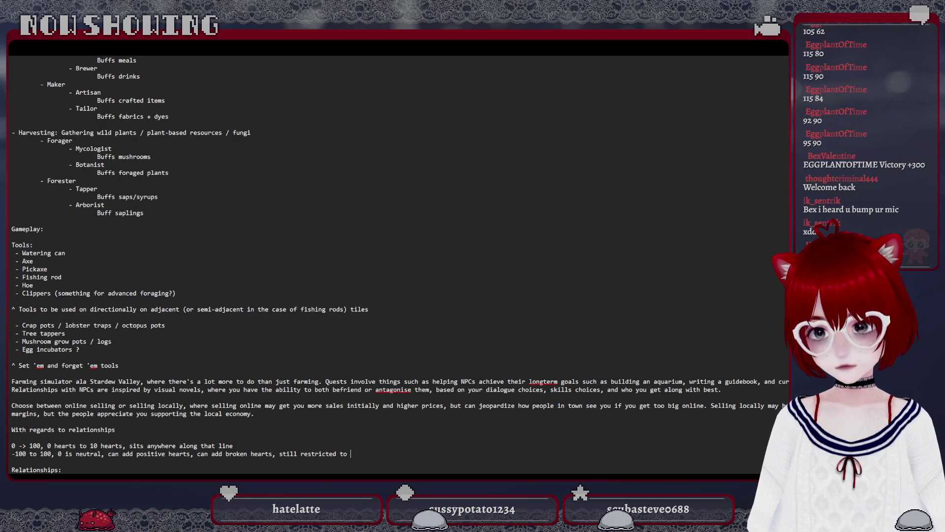
text(hearts to)
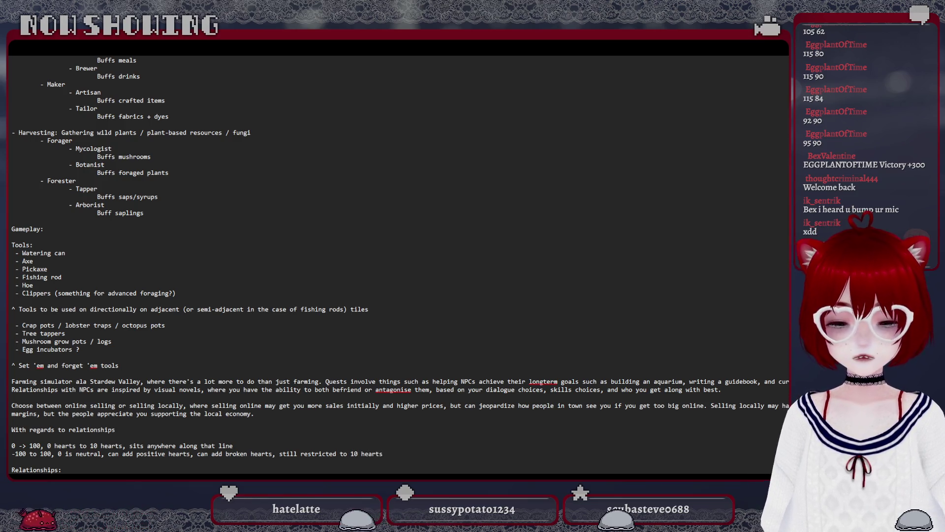
text(tal)
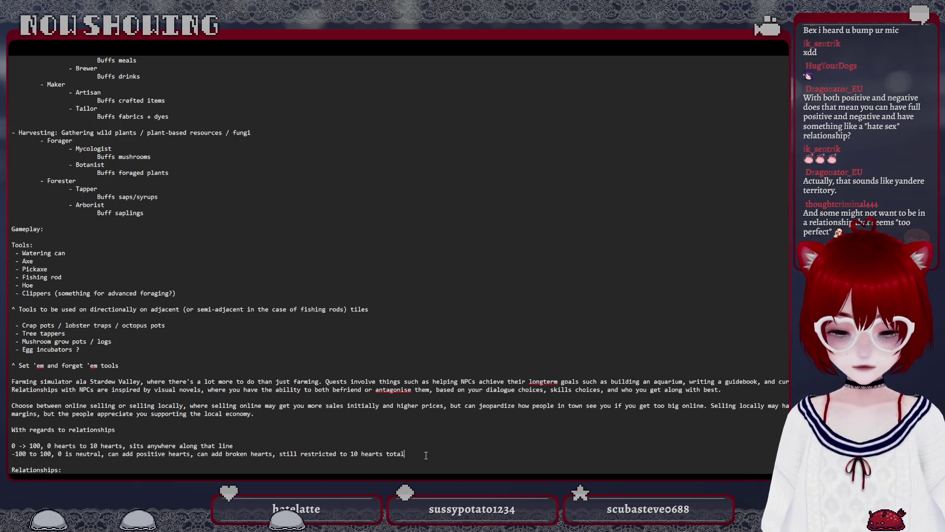
End the -100 to 100 line with 'total' and start a new note line below.
key(Return)
text(20 hearts instead of 10, )
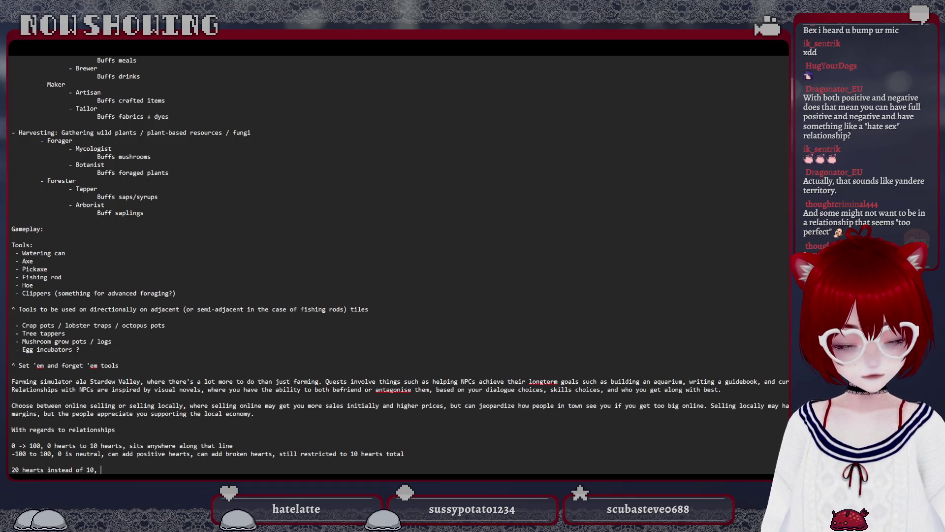
text(possibility for )
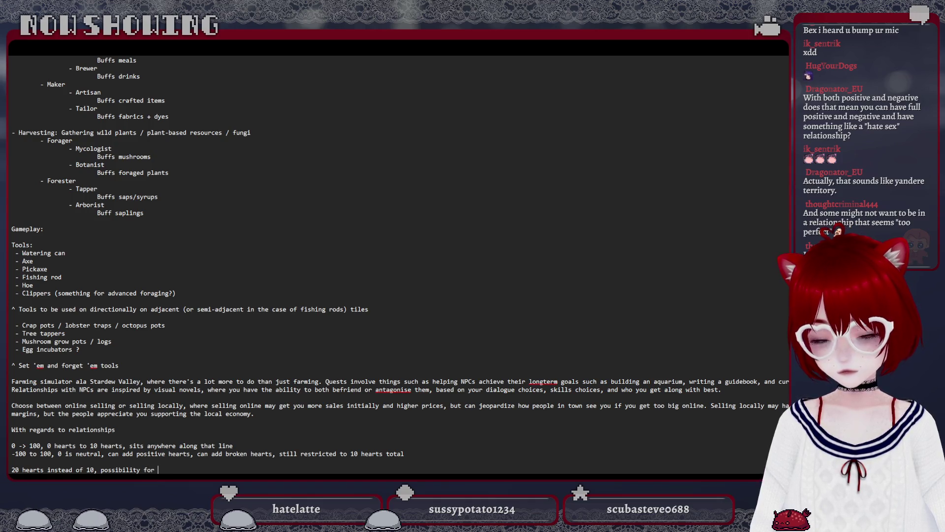
text(balamnced 10 hearts )
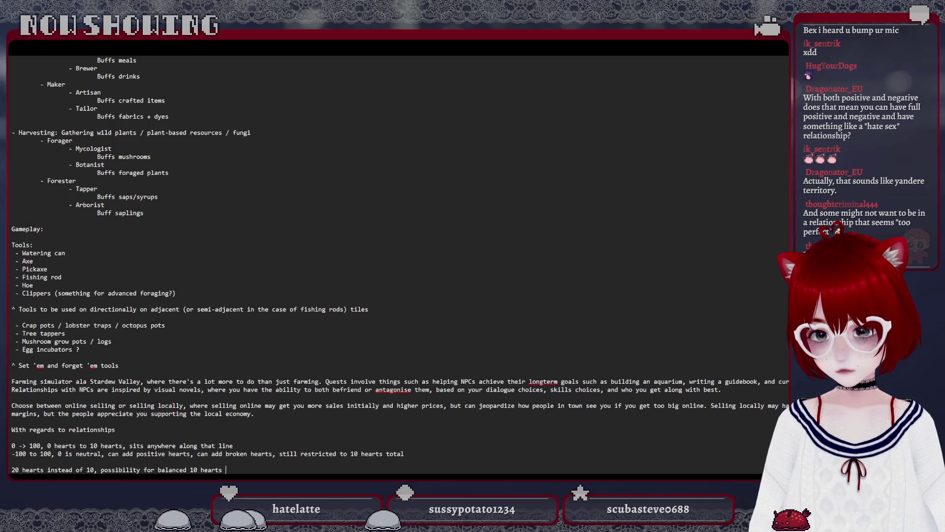
Note that 20 hearts replace 10, allowing balanced hearts and characters strongly mixed towards the player.
key(BackSpace)
key(BackSpace)
key(BackSpace)
key(BackSpace)
key(BackSpace)
key(BackSpace)
key(BackSpace)
text(p)
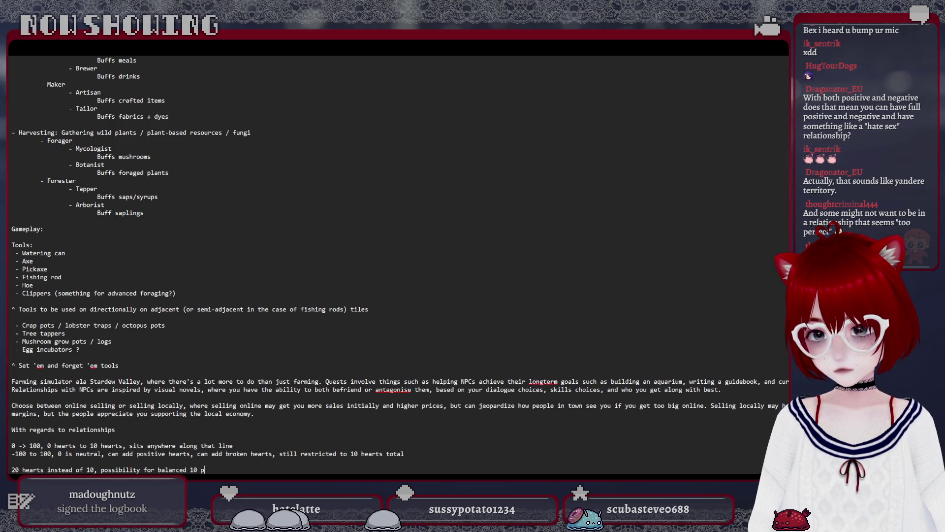
text(ositive )
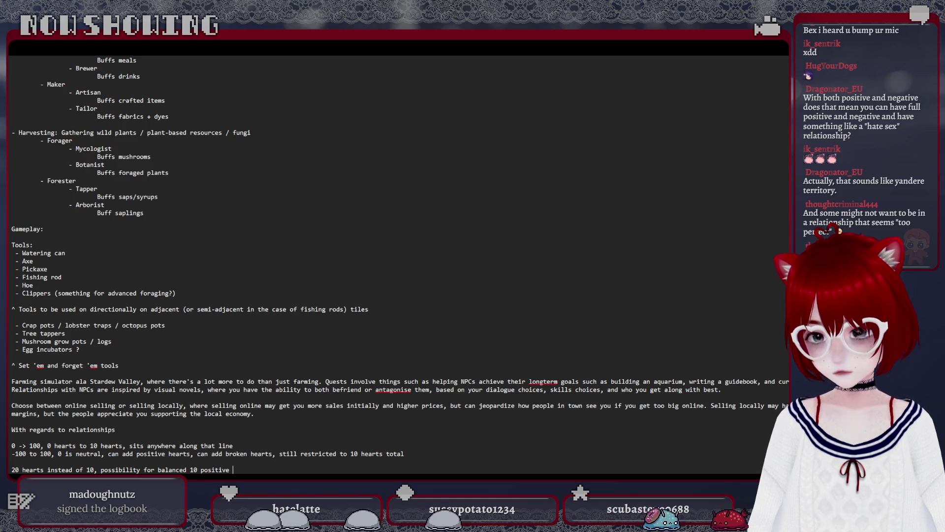
text(hearts, 10 ne)
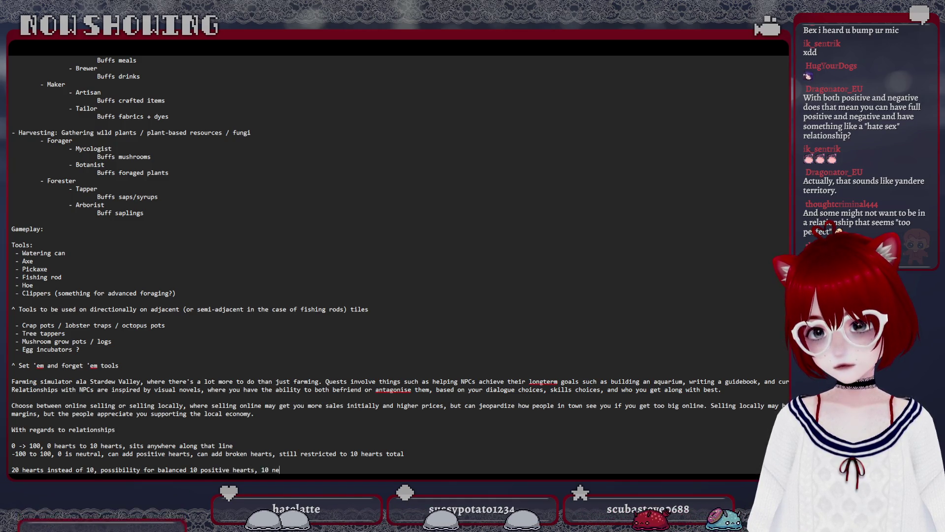
text(gative hearts, a)
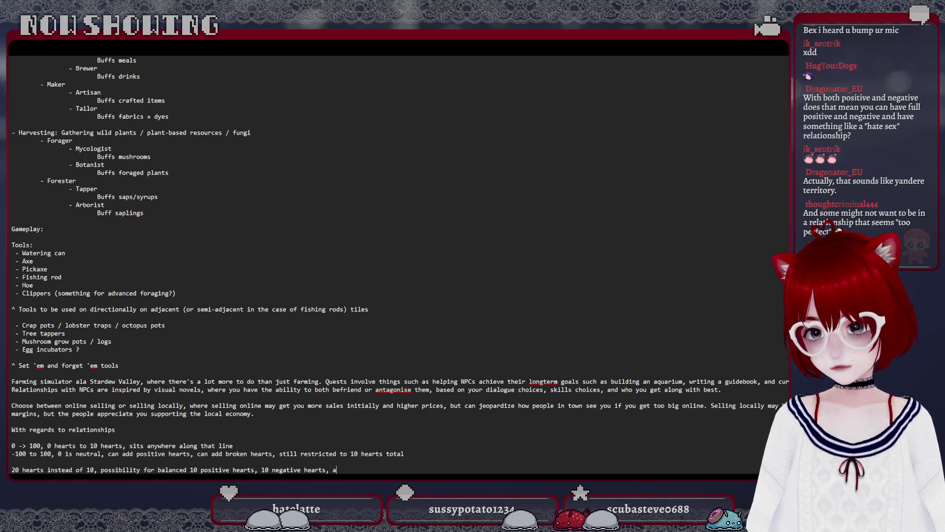
text(bility fo)
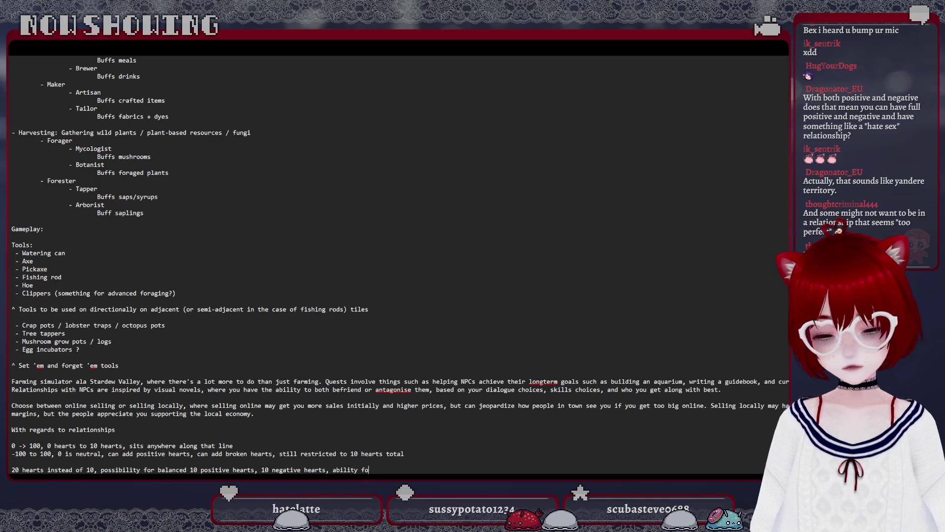
text(r characters to feel )
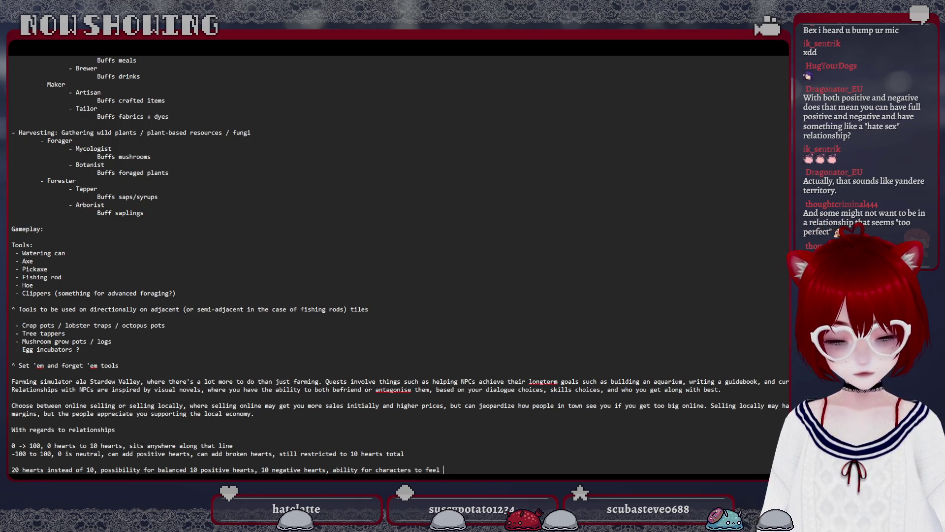
text(strongly mixed tow)
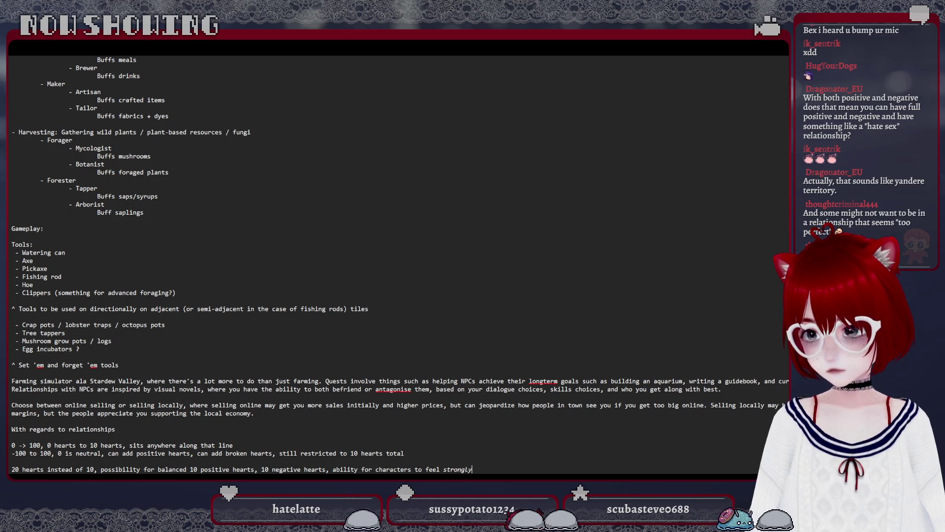
text(ard)
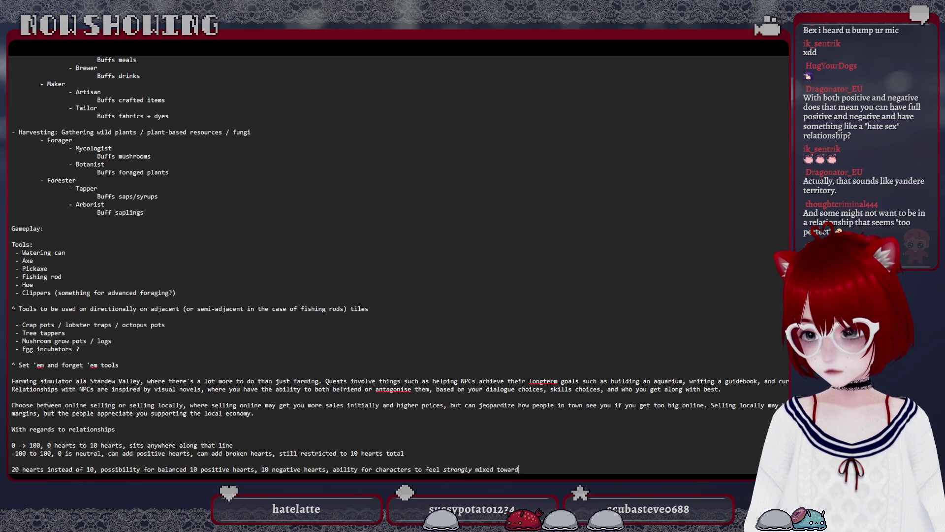
text(s player.)
key(Return)
key(Return)
text(Different romance candida)
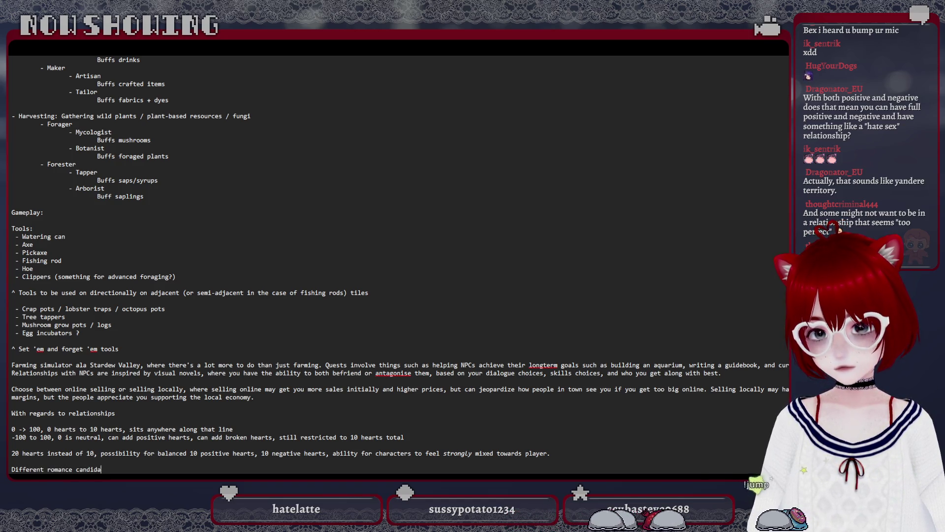
text(tes have)
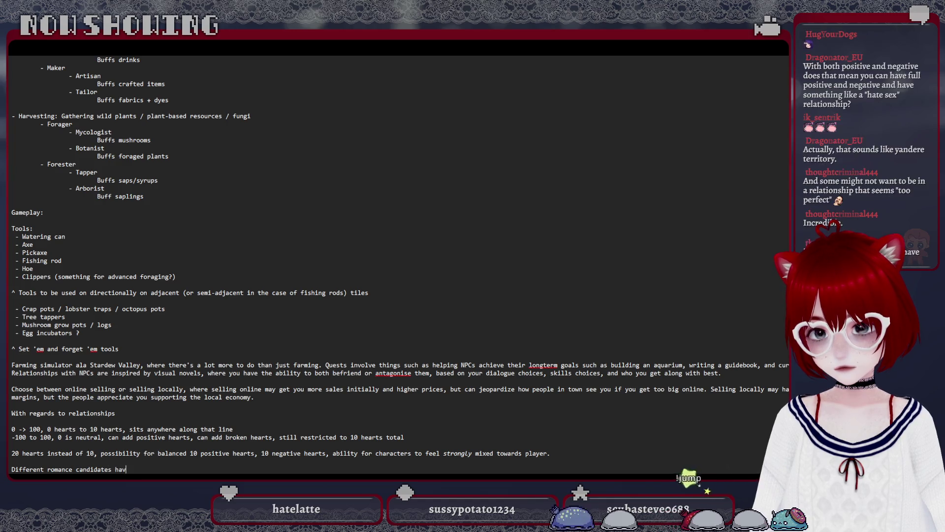
text( different le)
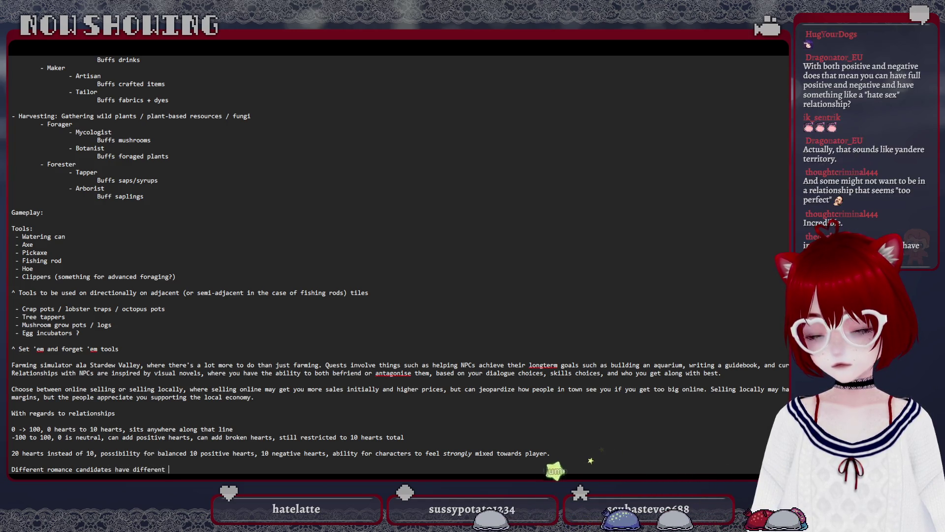
text(vels)
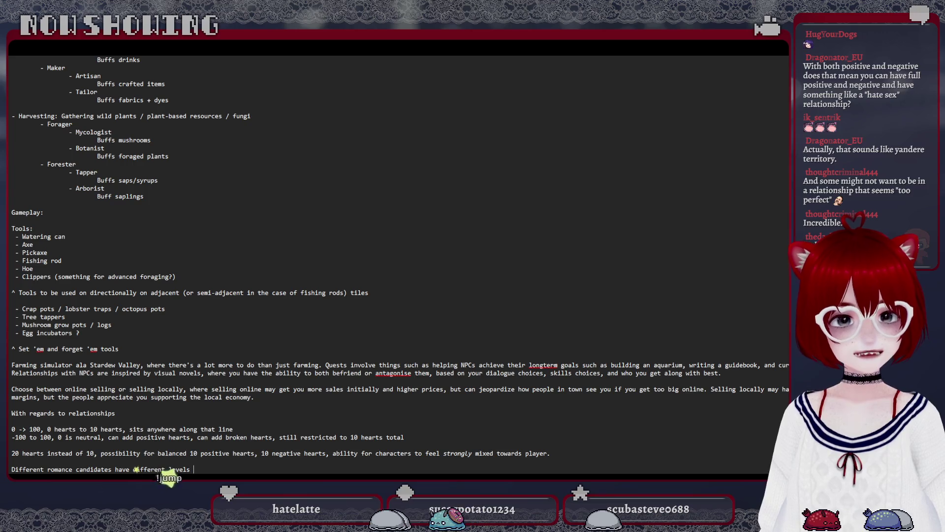
Extend the romance-candidate line with different levels of negative vs positive vs neutral hearts.
key(Return)
key(Return)
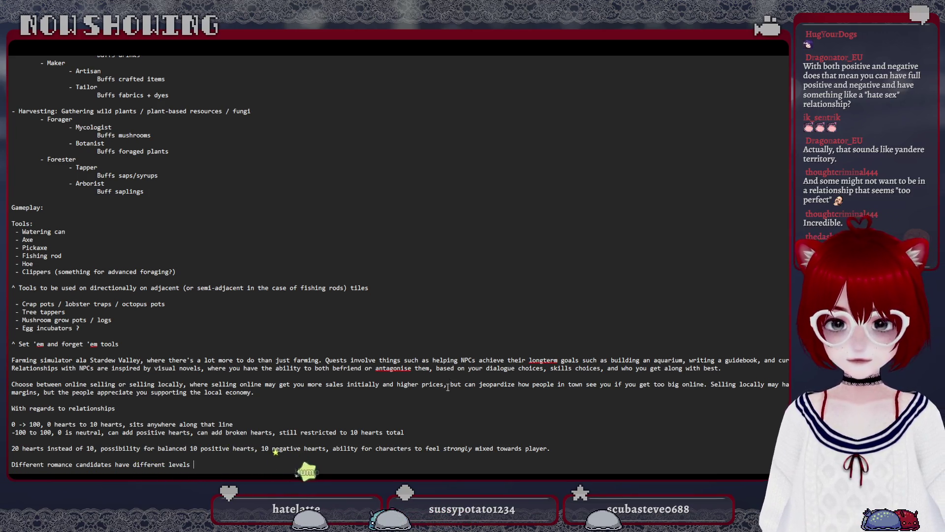
text(Relationships:)
click(447, 429)
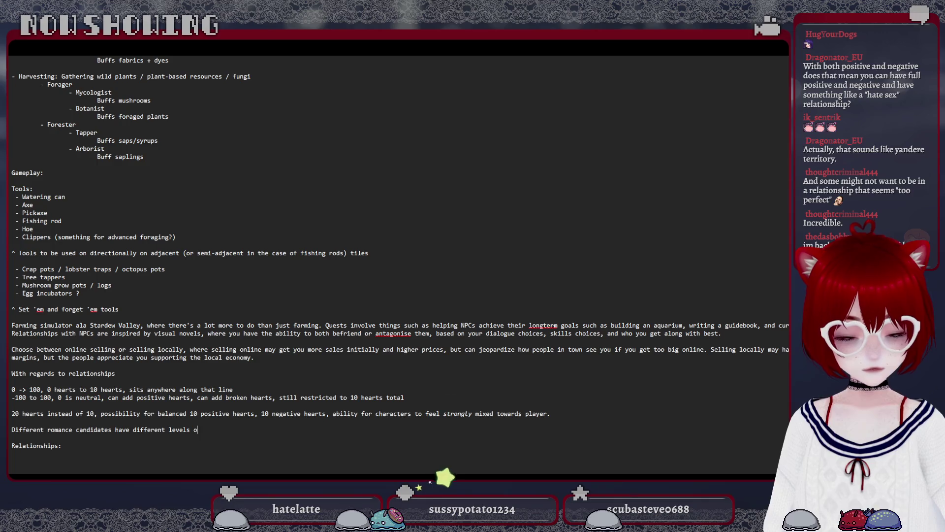
text(of nega)
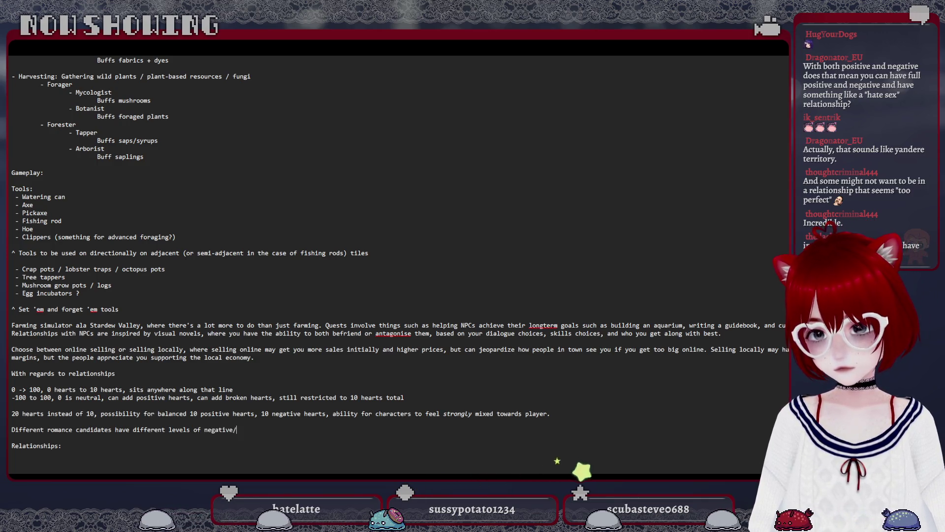
text(tive vs posi)
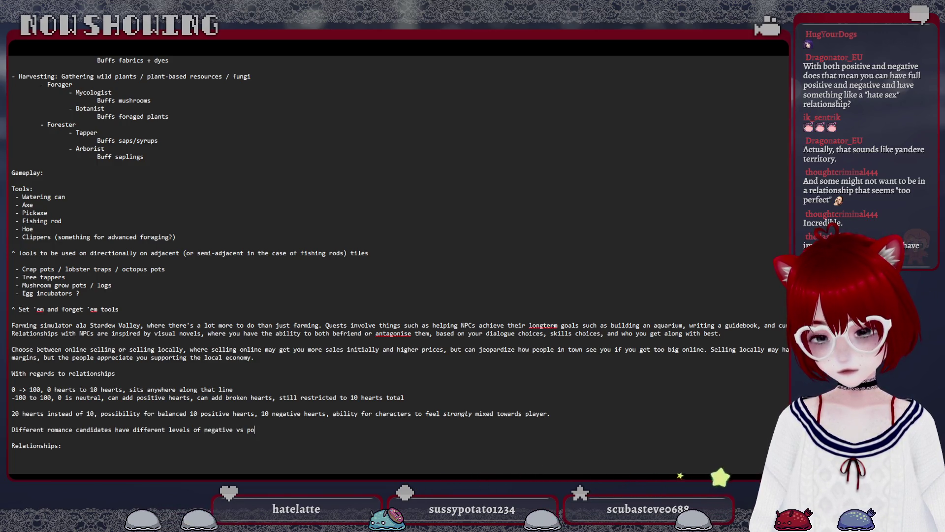
text(tive vs ne)
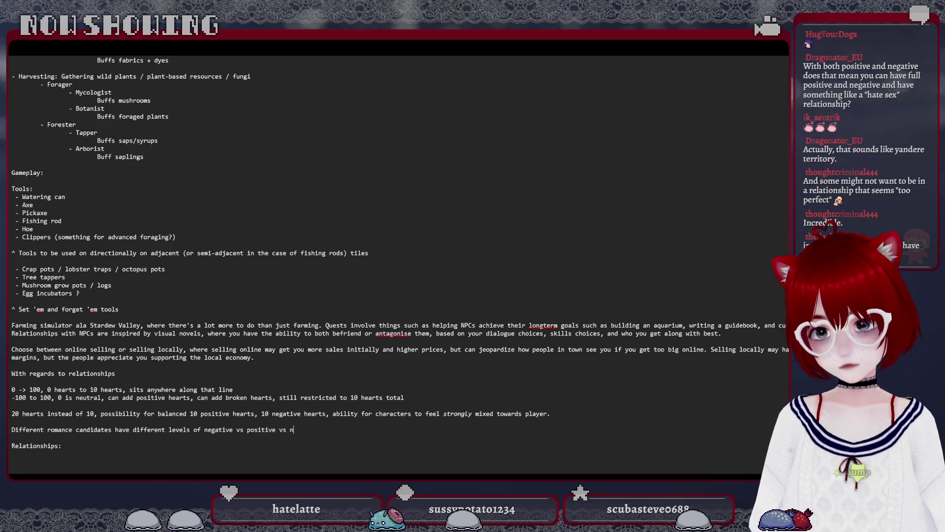
text(utral)
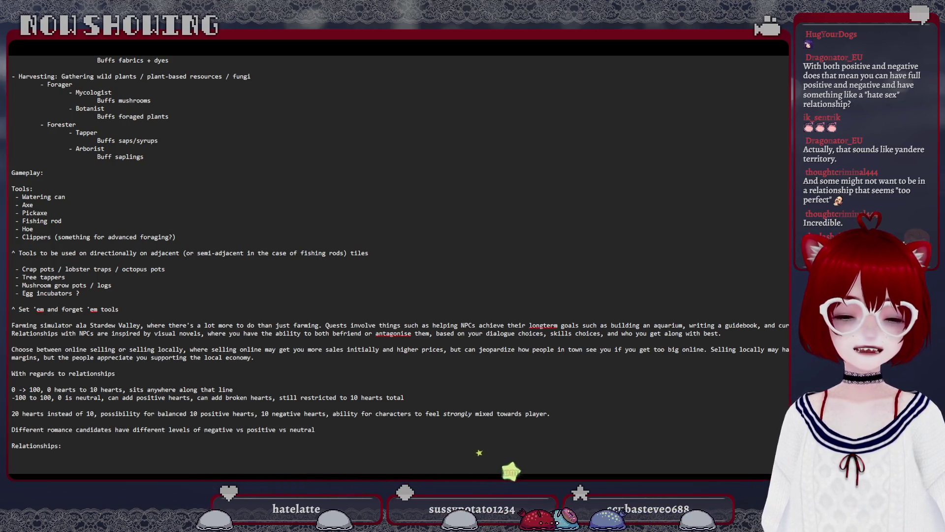
click(353, 432)
text(to in)
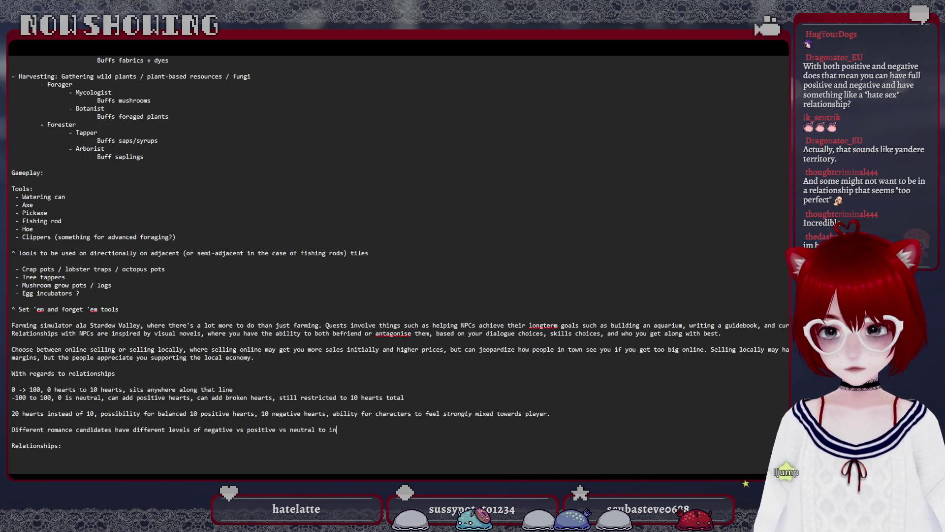
text(itiate a rel)
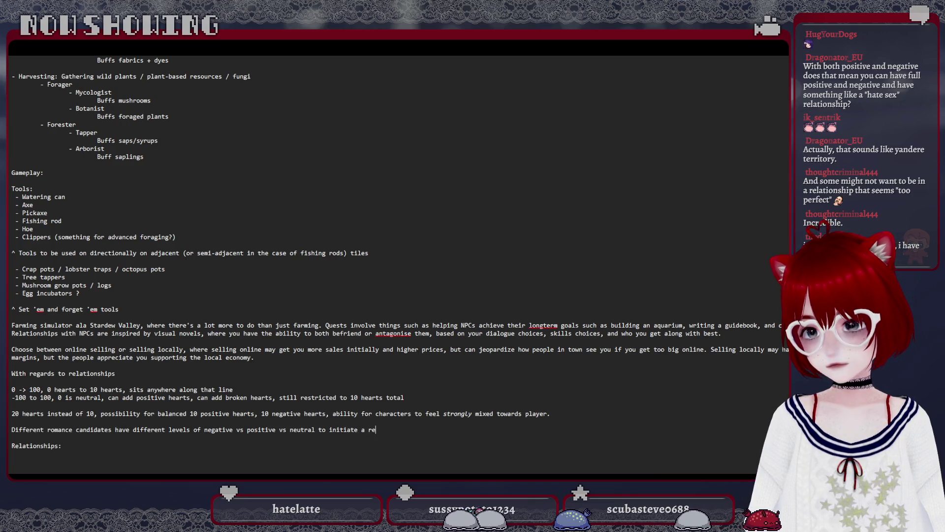
text(ationship. )
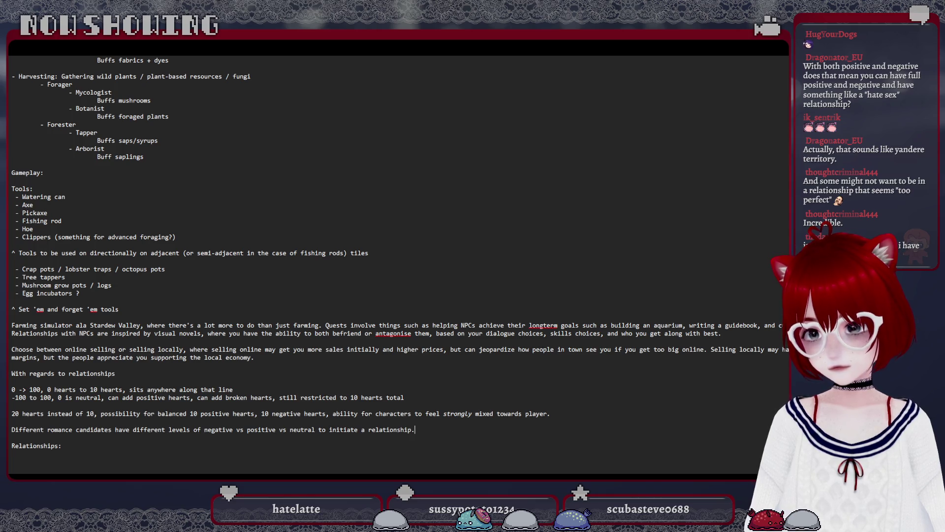
text(Romance candidates)
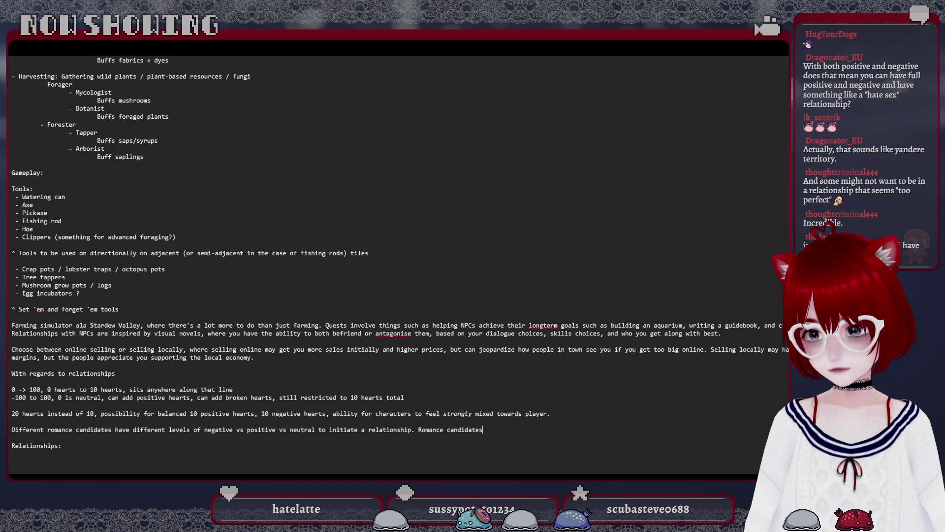
text( may end a re)
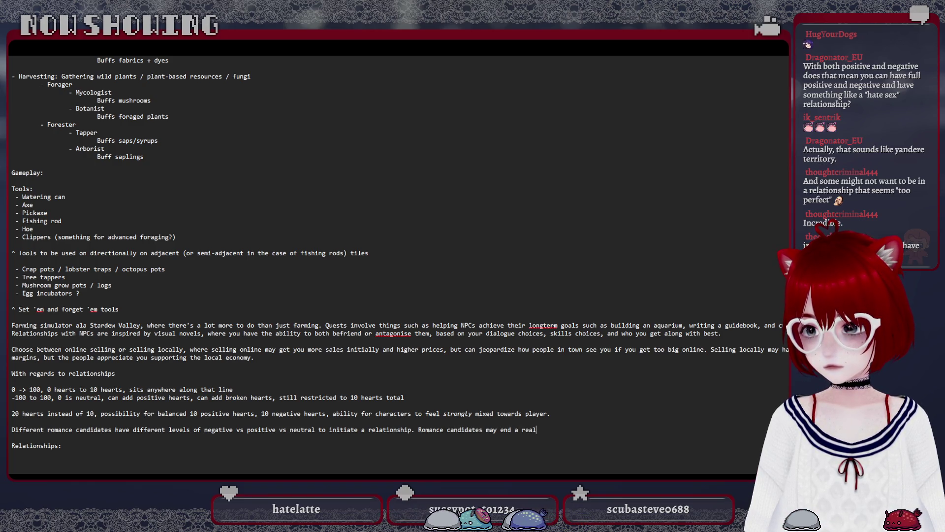
text(lationship )
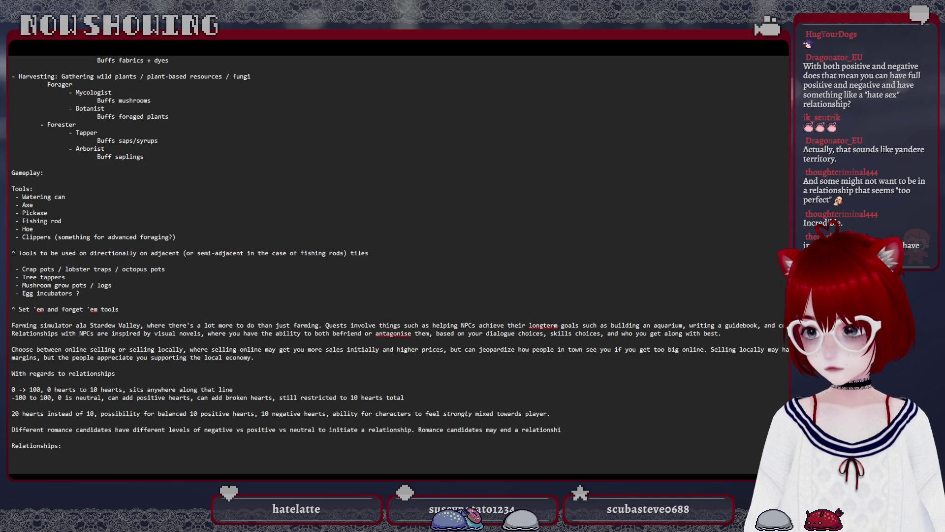
text(if the h)
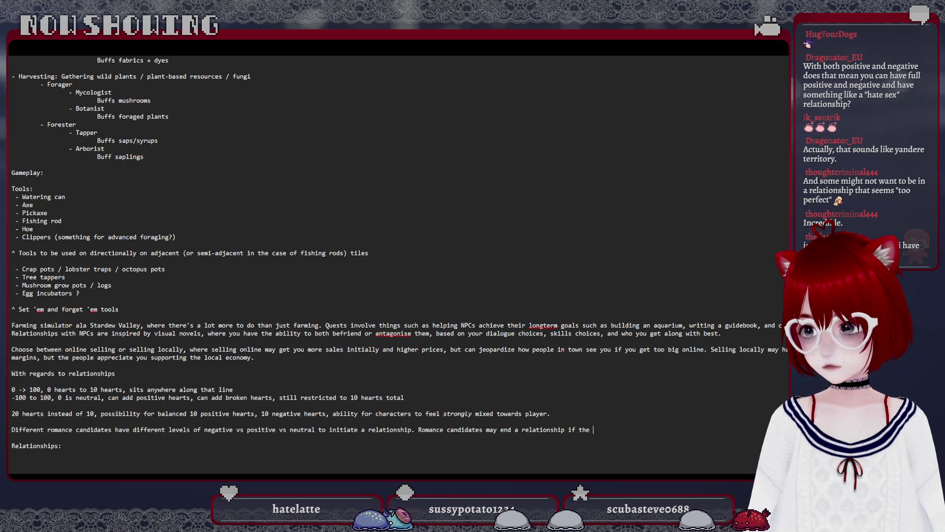
text(eart levels ex)
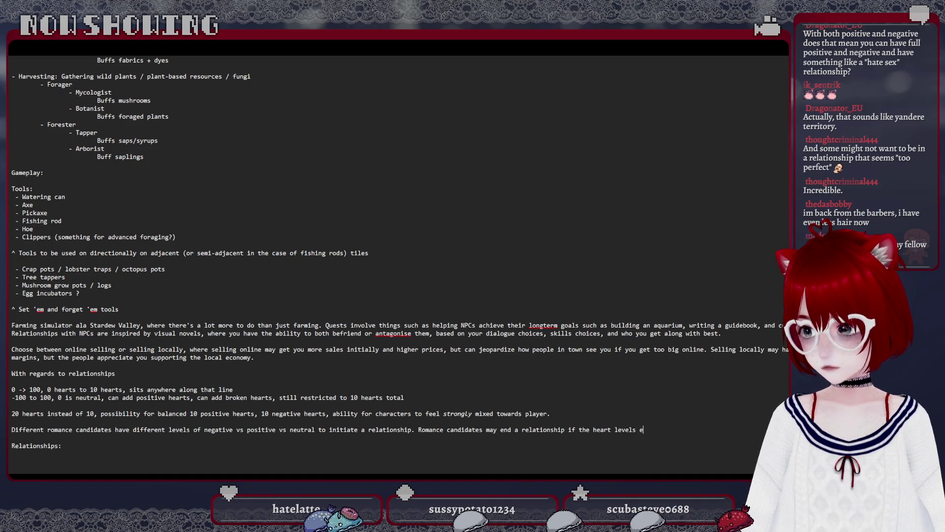
text(ceed a certain)
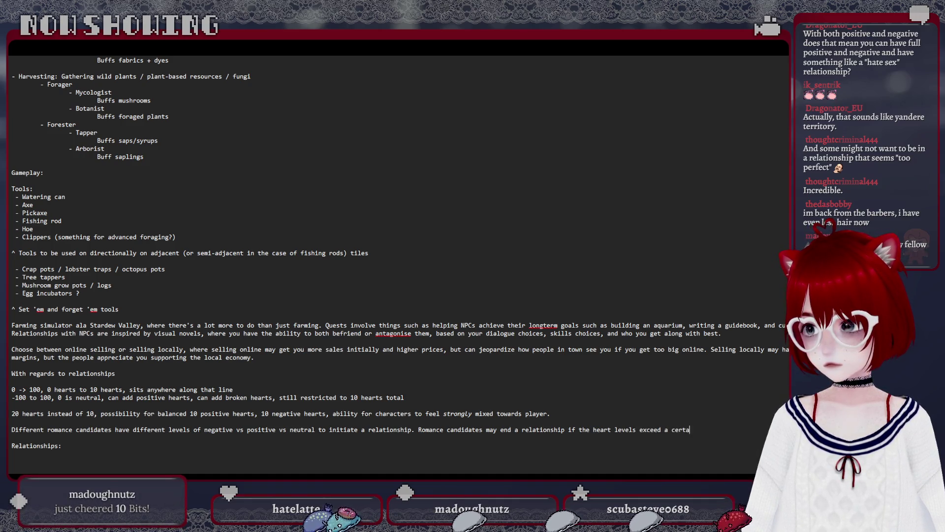
text( window.)
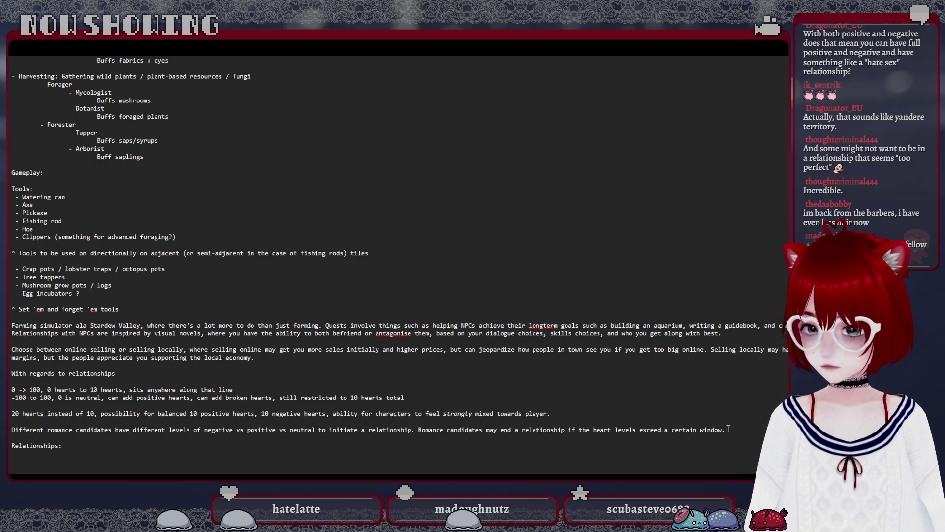
scroll(728, 428, up, 1)
scroll(728, 429, up, 3)
scroll(728, 429, up, 5)
scroll(728, 428, up, 5)
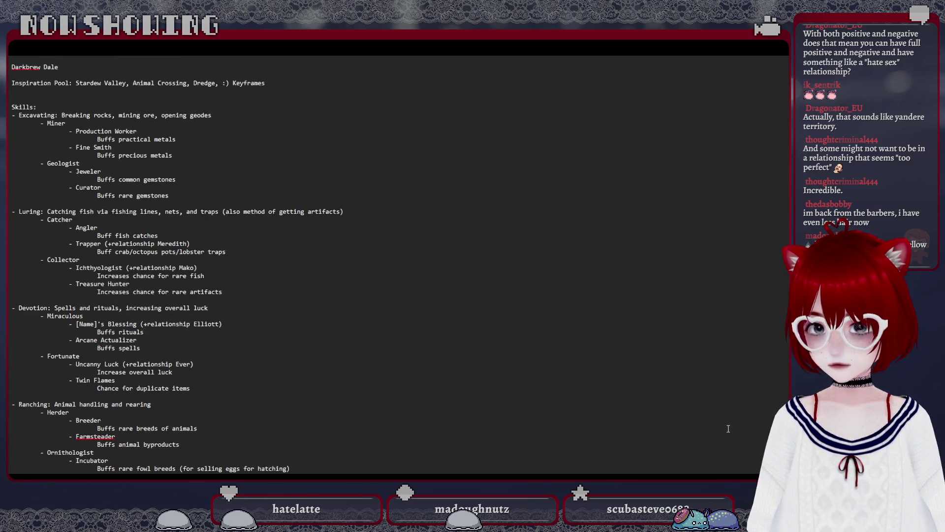
scroll(728, 428, down, 10)
scroll(728, 428, down, 15)
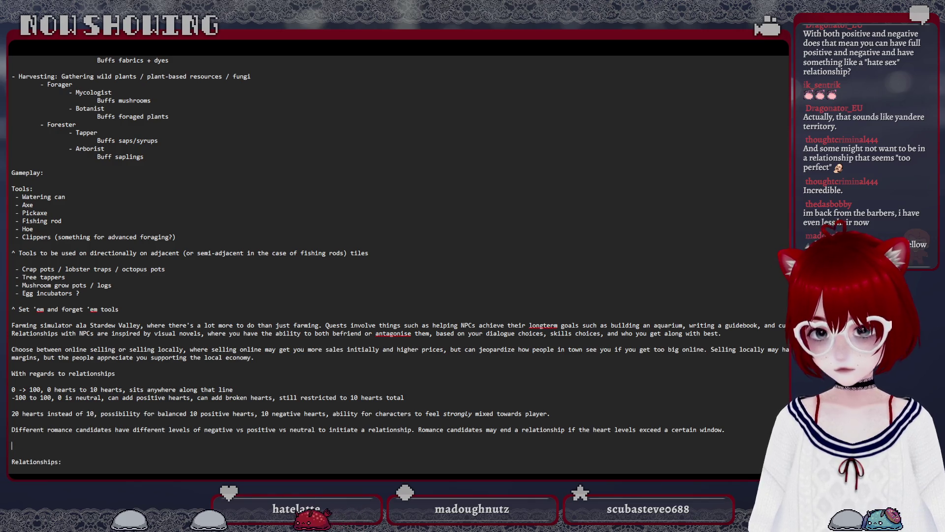
text(RleR)
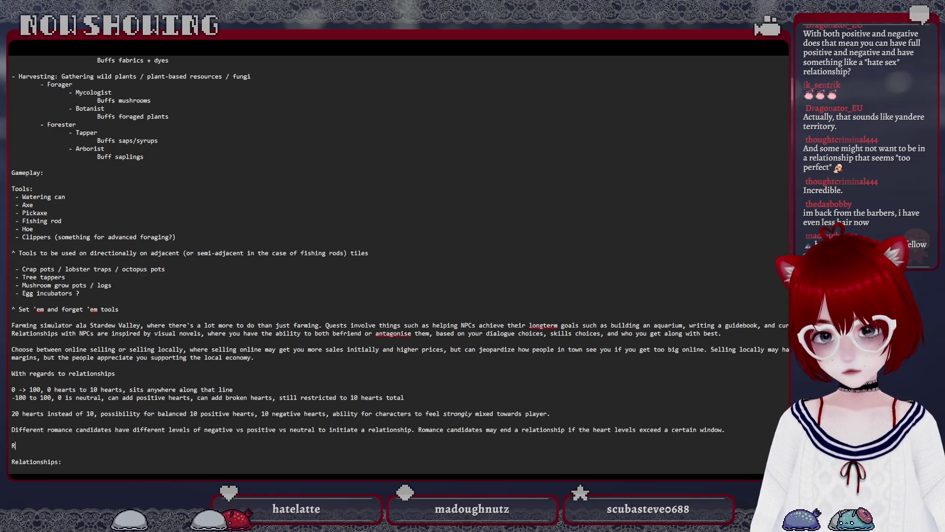
text(elationship mechanic, non)
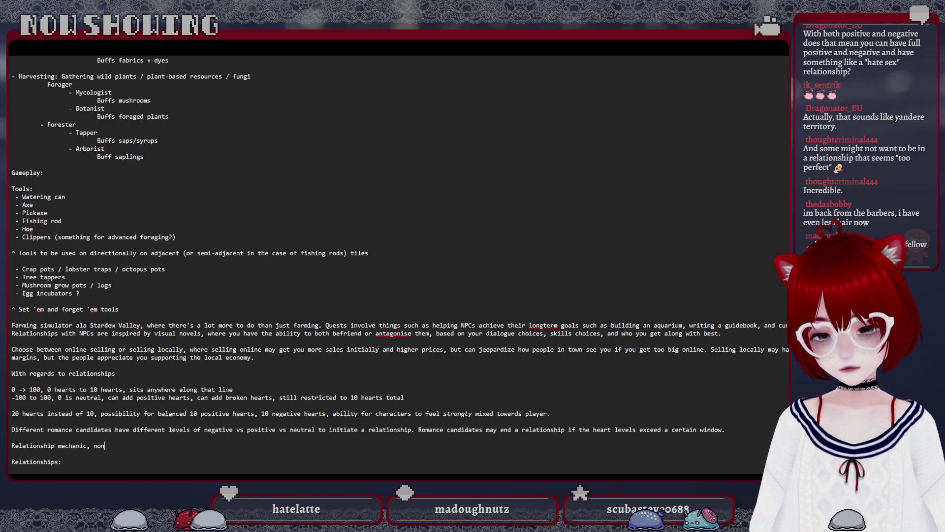
text(ance)
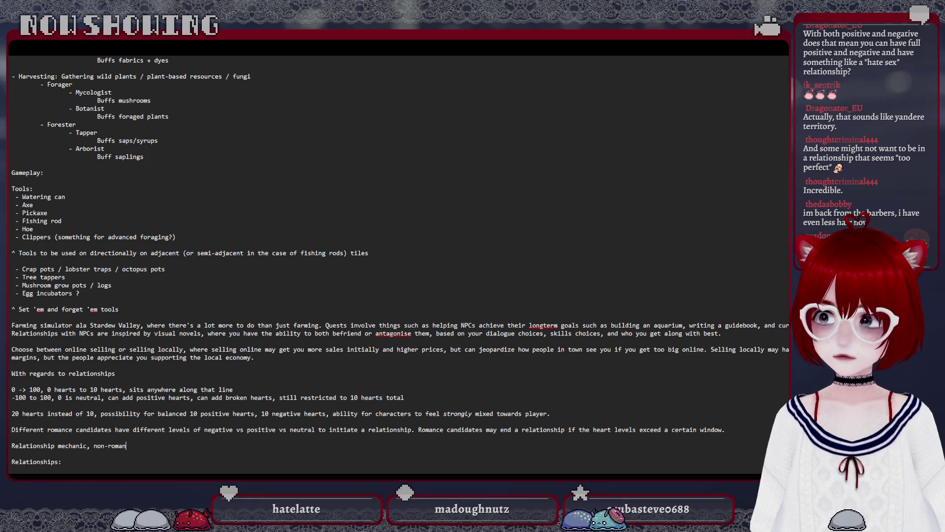
Write 'General relationship mechanic: not everyone likes each other!' with small friendship changes from interactions.
key(BackSpace)
key(BackSpace)
key(BackSpace)
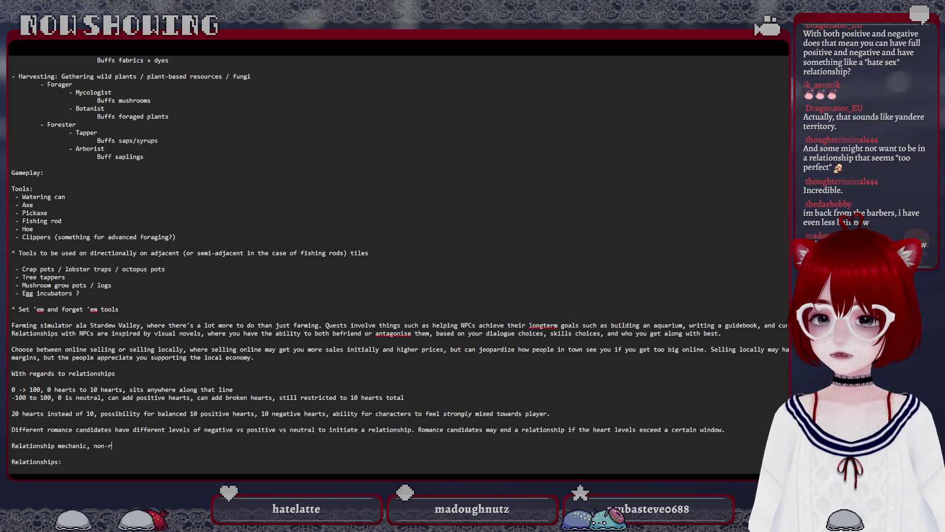
key(BackSpace)
key(BackSpace)
key(BackSpace)
key(BackSpace)
key(BackSpace)
key(BackSpace)
key(BackSpace)
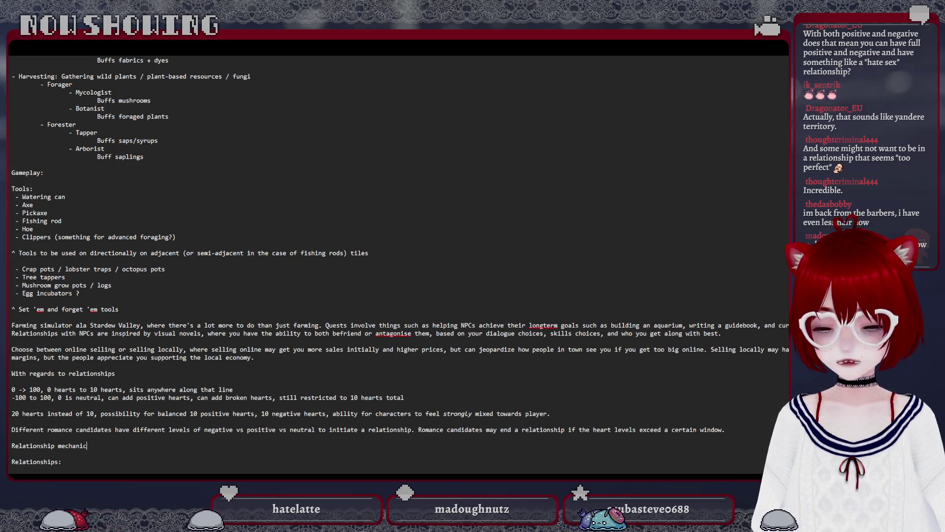
key(Home)
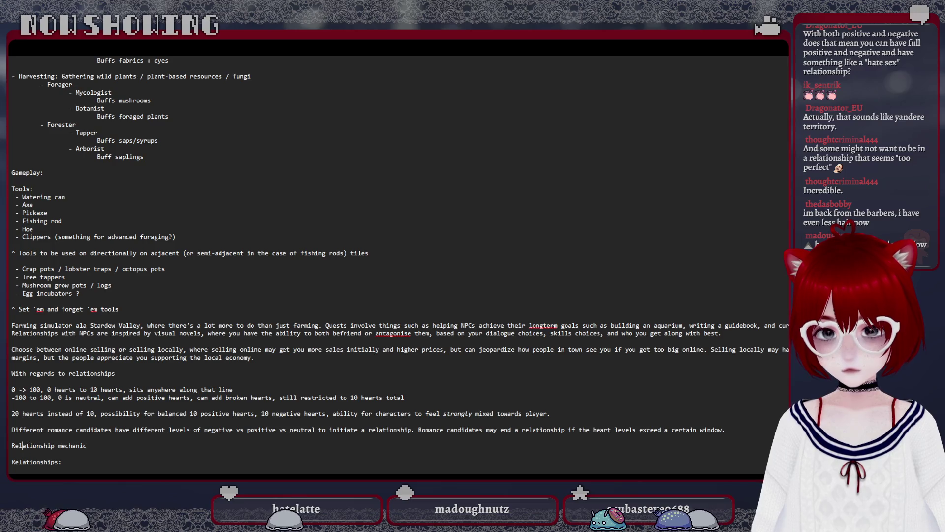
text(General relationship mechanic)
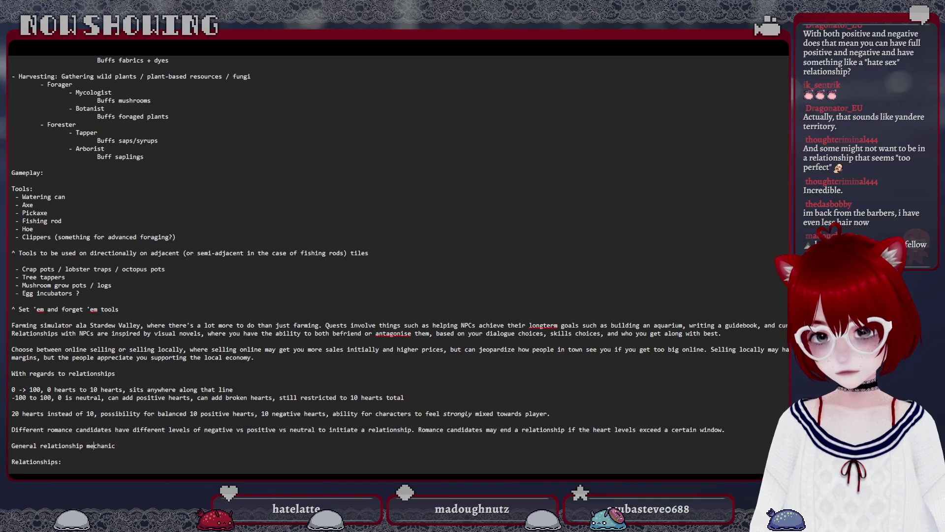
text(: not )
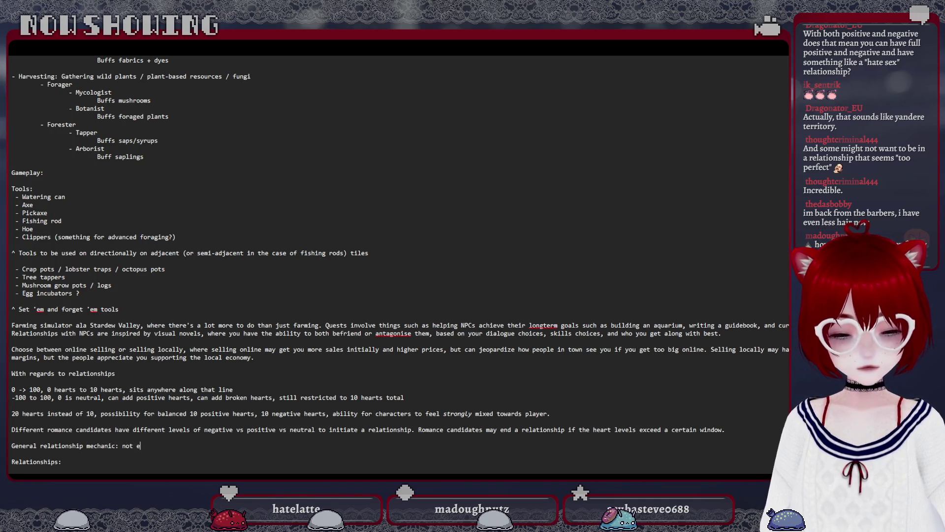
text(everyone likes each other!)
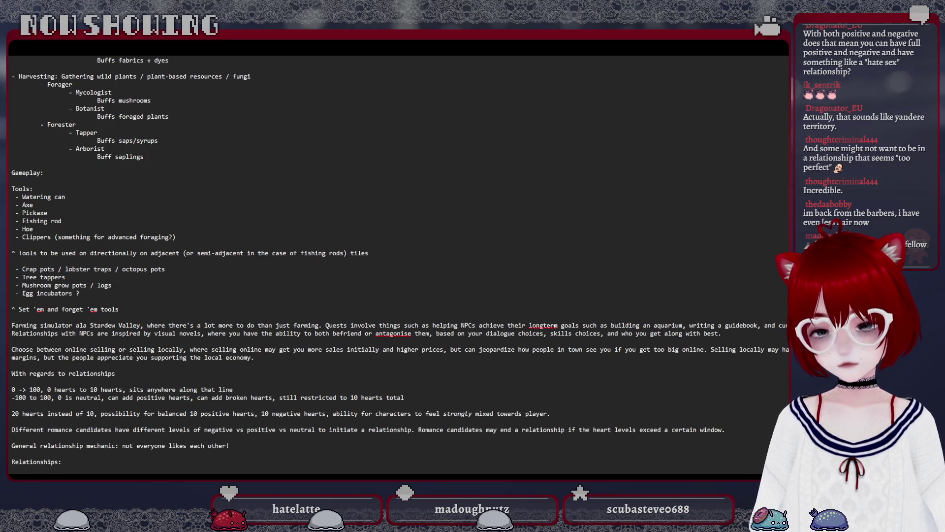
text( sma)
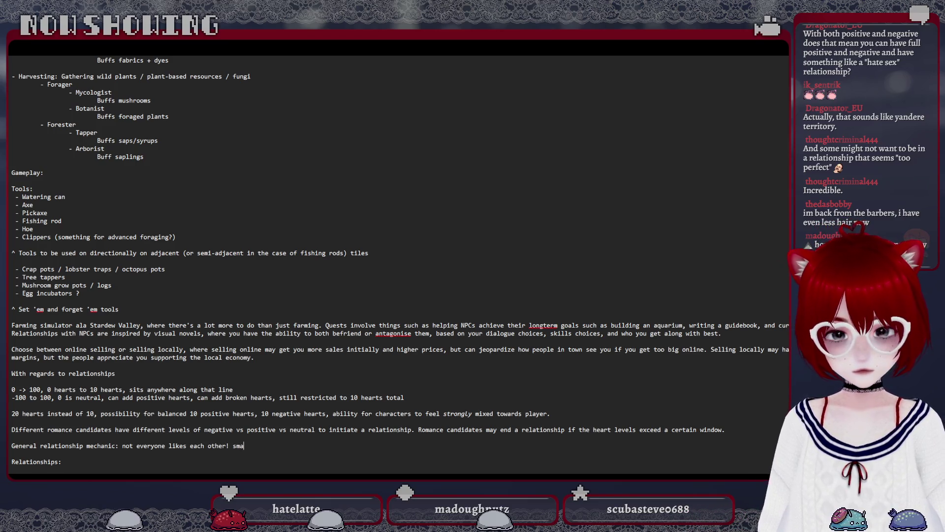
text(ll increases )
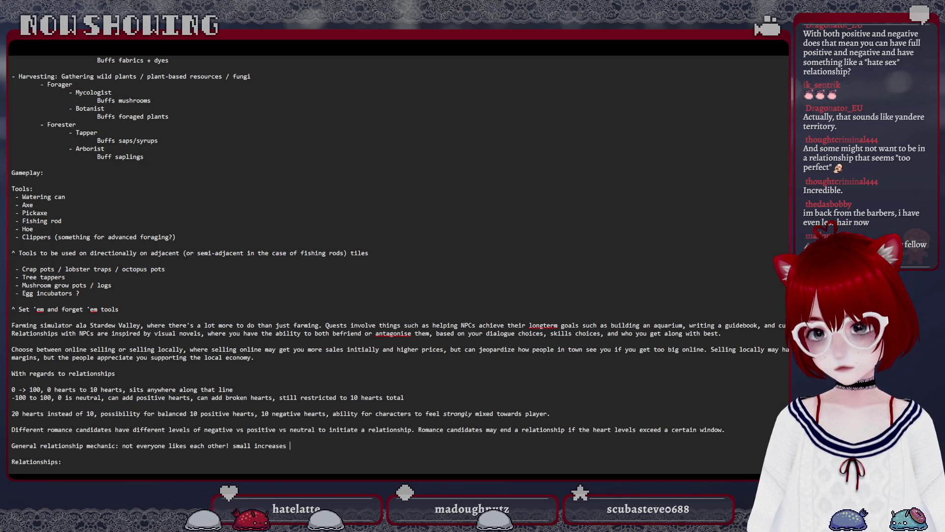
text(or decreases)
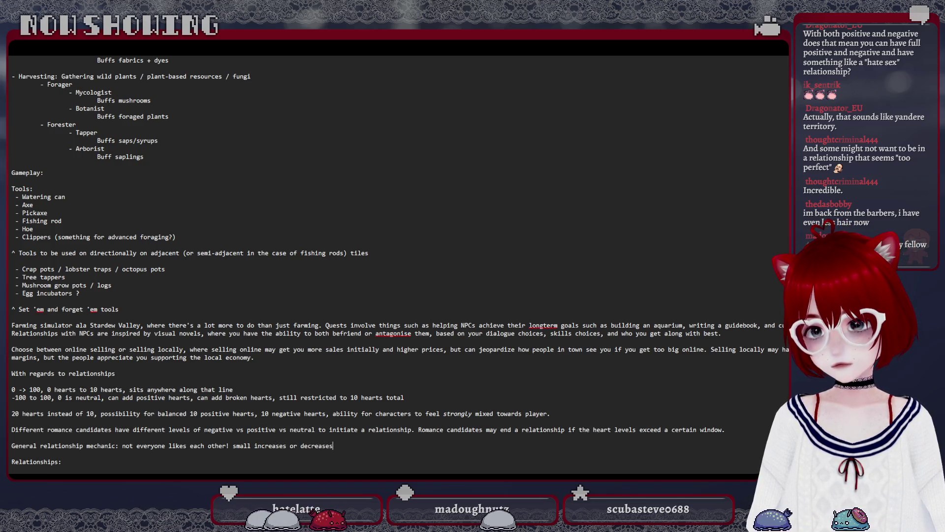
text( to friendshu)
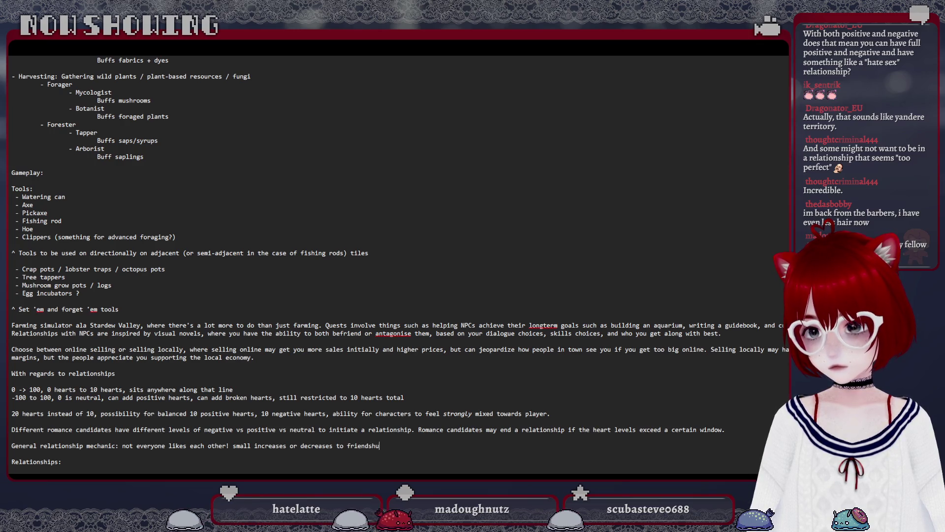
key(BackSpace)
text(ip base)
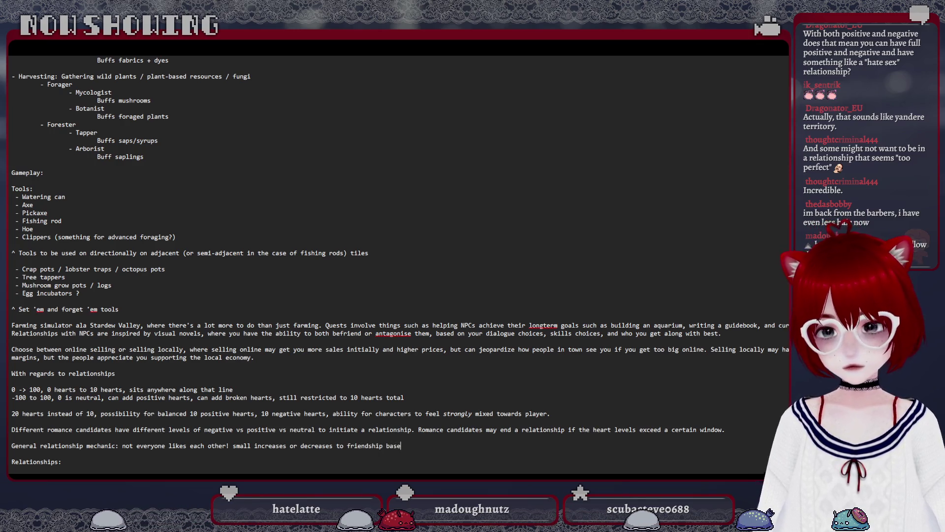
text(d on interacti)
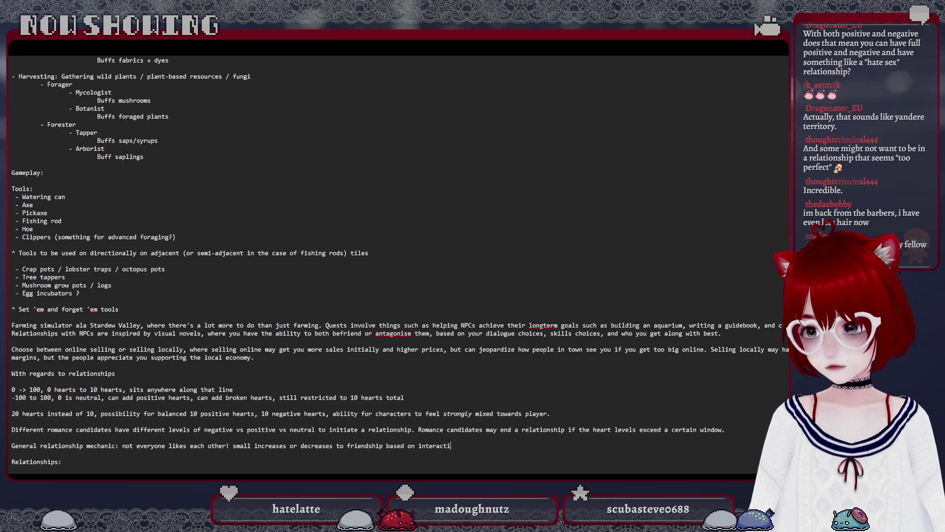
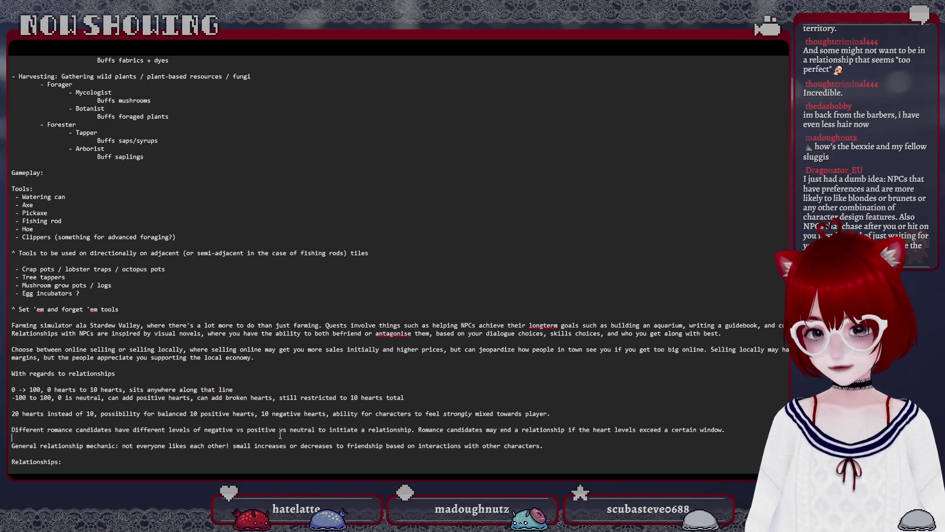
Close the blank lines between the romance paragraphs and start a new line above 'Relationships:' for the personality test note.
key(BackSpace)
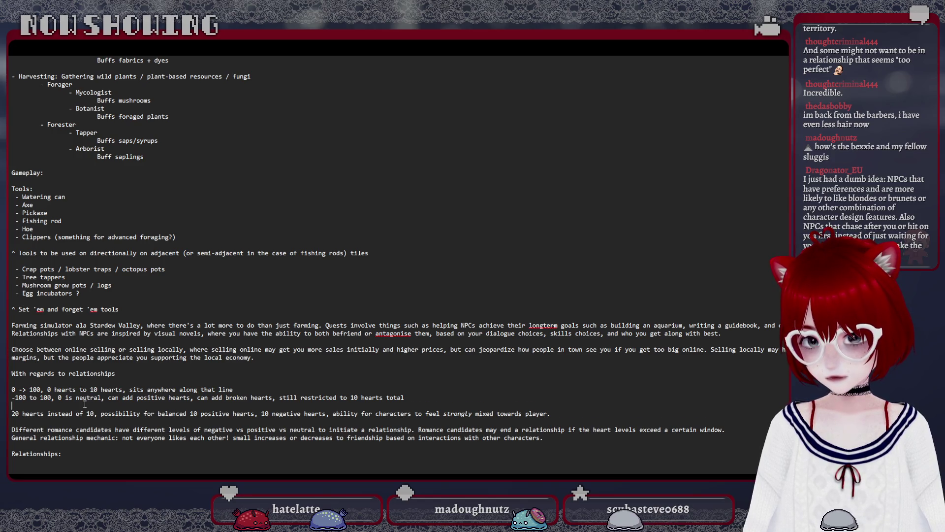
key(BackSpace)
click(578, 435)
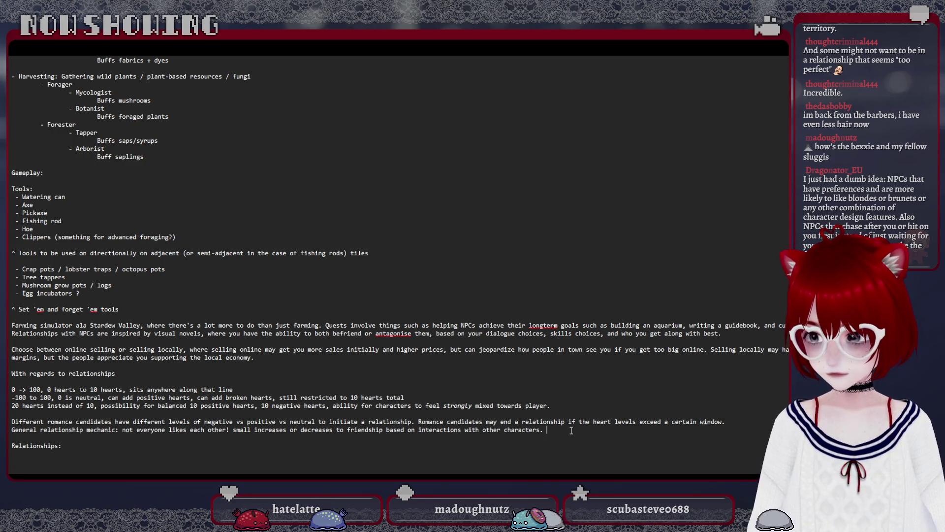
key(Return)
key(Return)
text(Per)
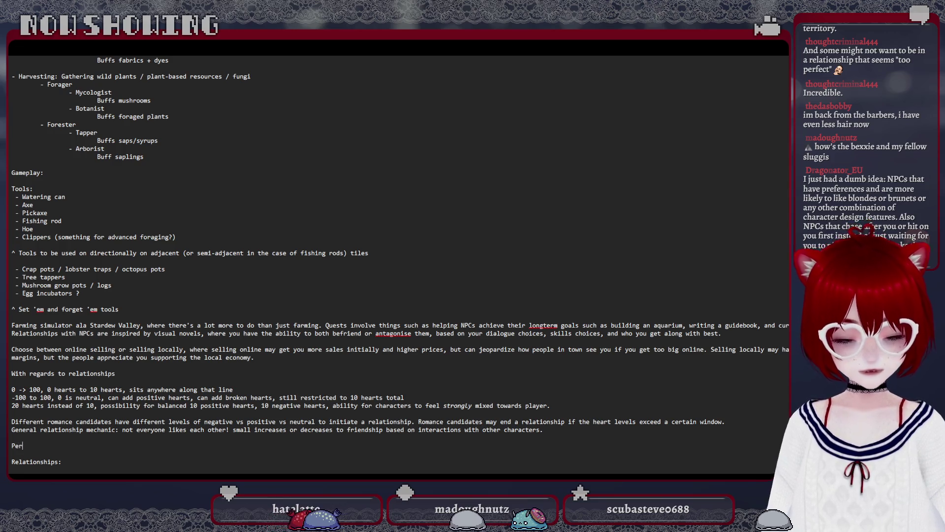
text(sonality tes)
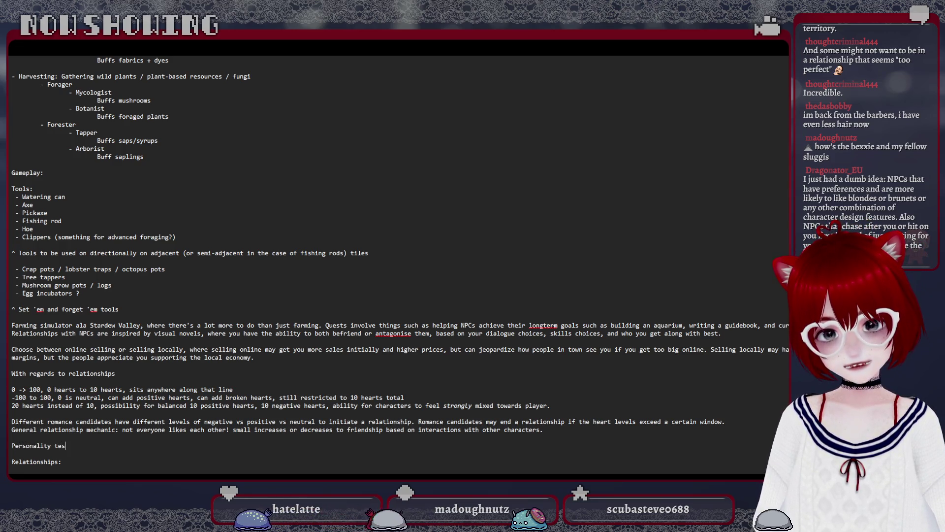
text(t)
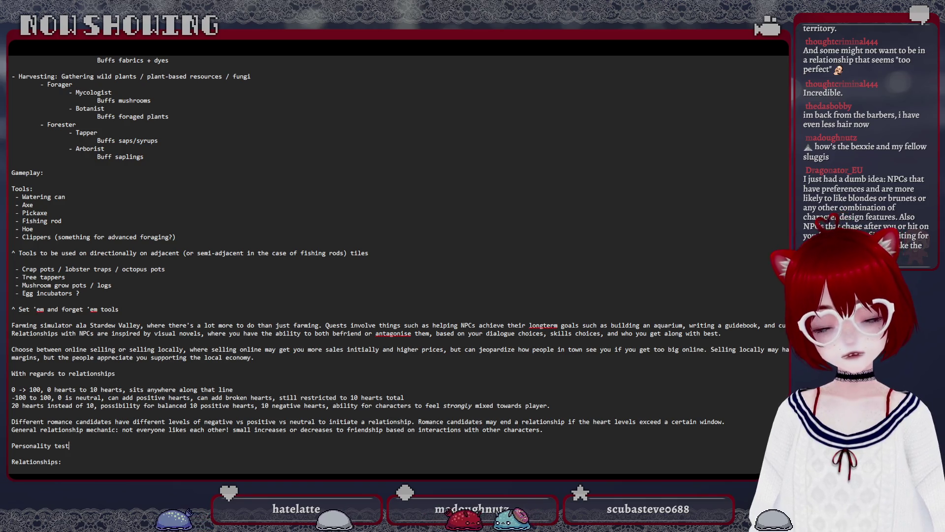
scroll(507, 289, up, 2)
scroll(507, 288, up, 10)
scroll(506, 286, up, 10)
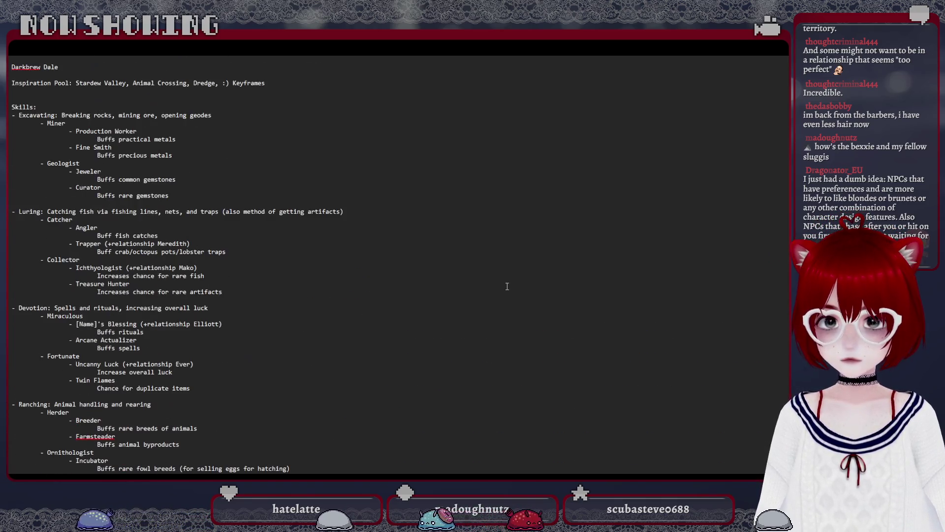
scroll(507, 286, down, 5)
scroll(506, 286, down, 10)
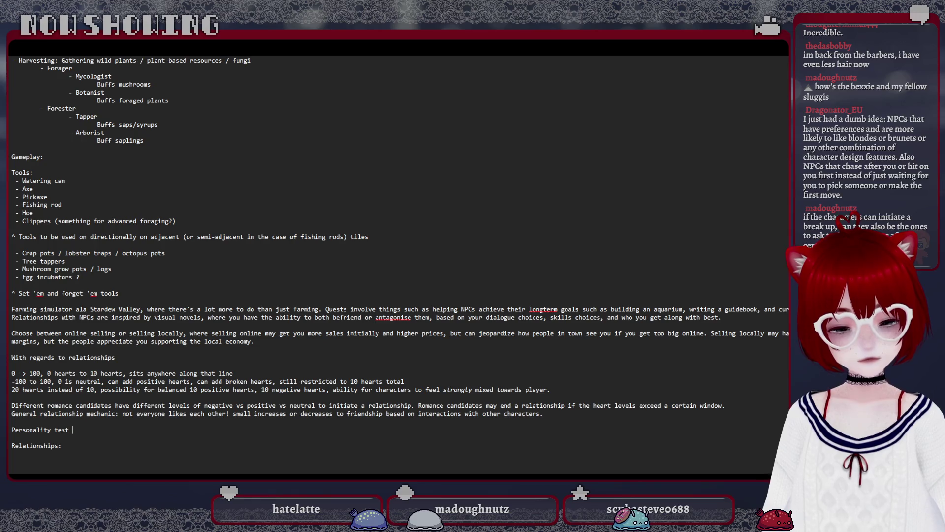
text(at the beginning t)
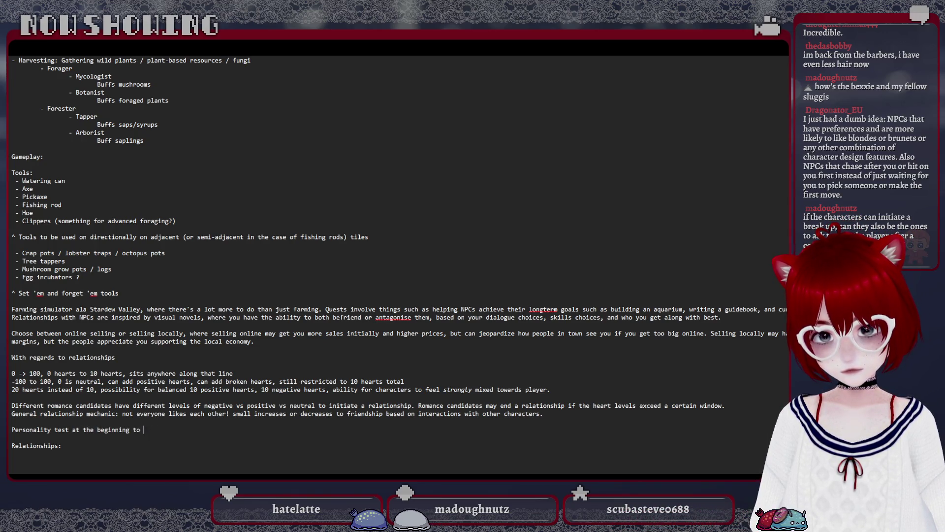
text(of the game)
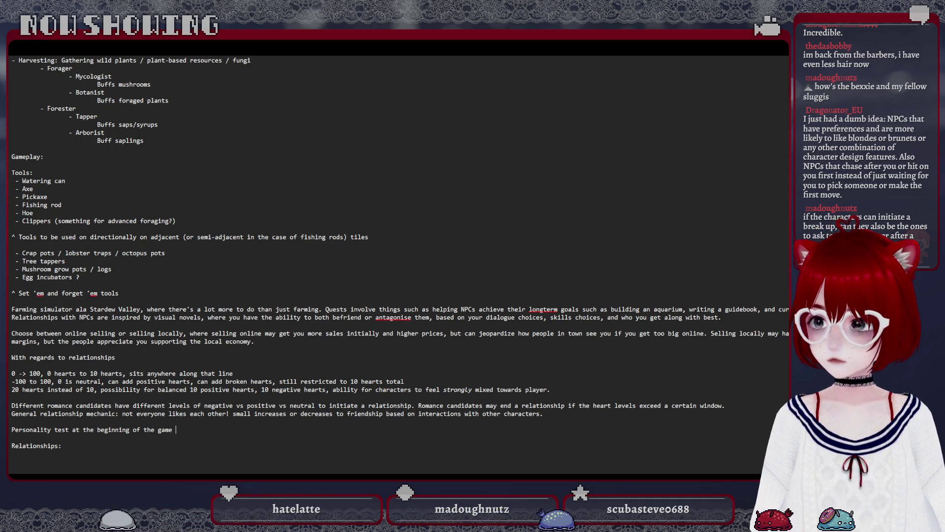
Place the cursor after 'certain window.' to add the heart-level threshold sentence.
click(777, 400)
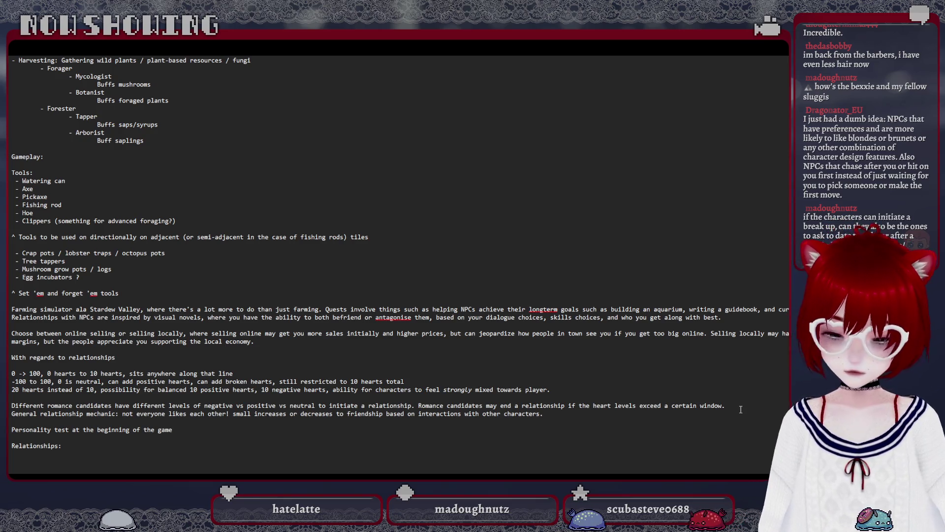
text(Romance candidat)
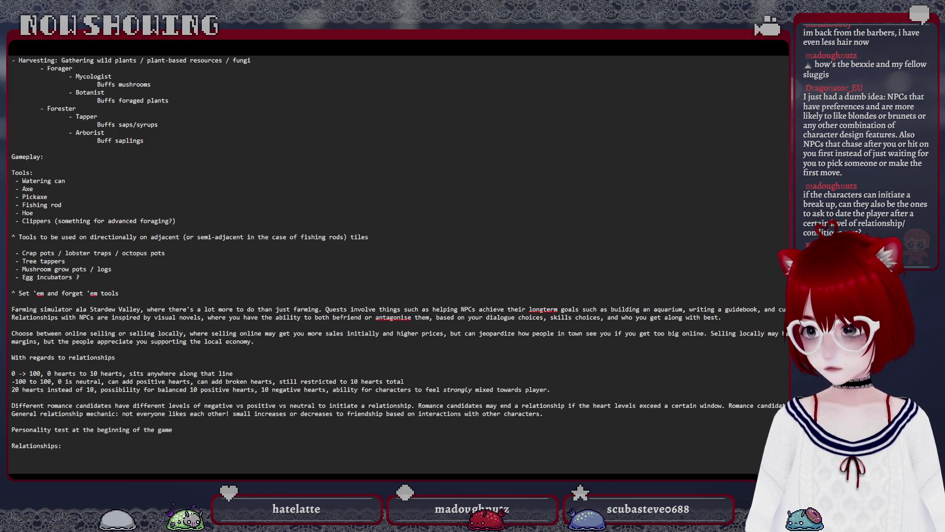
text(relatios)
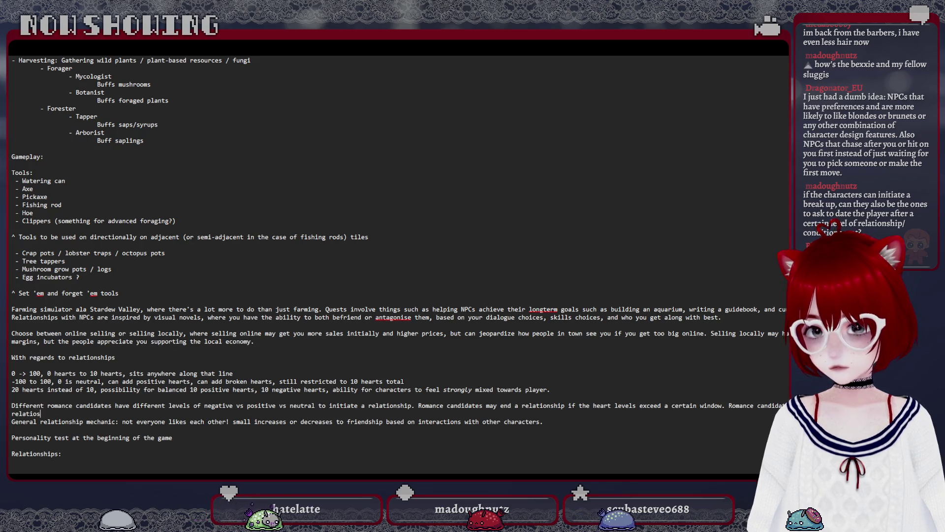
key(BackSpace)
text(nship if h)
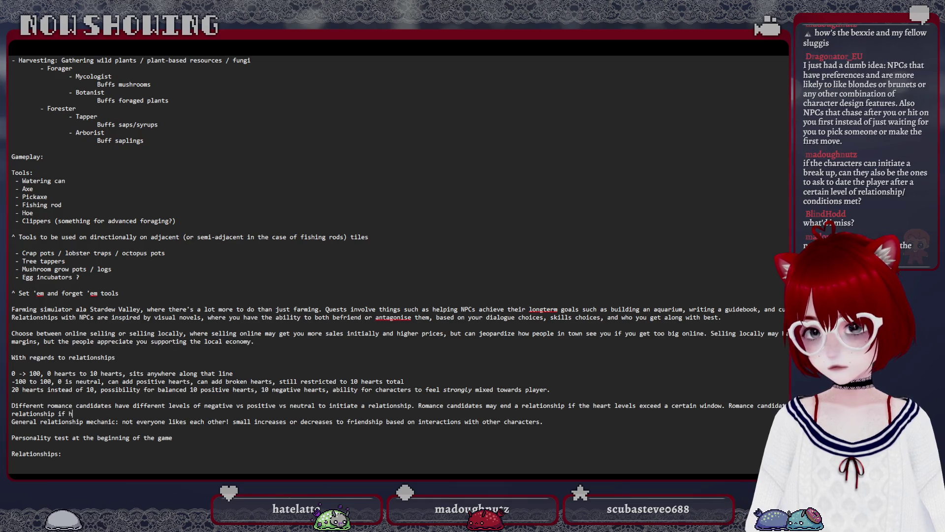
text( vels mee)
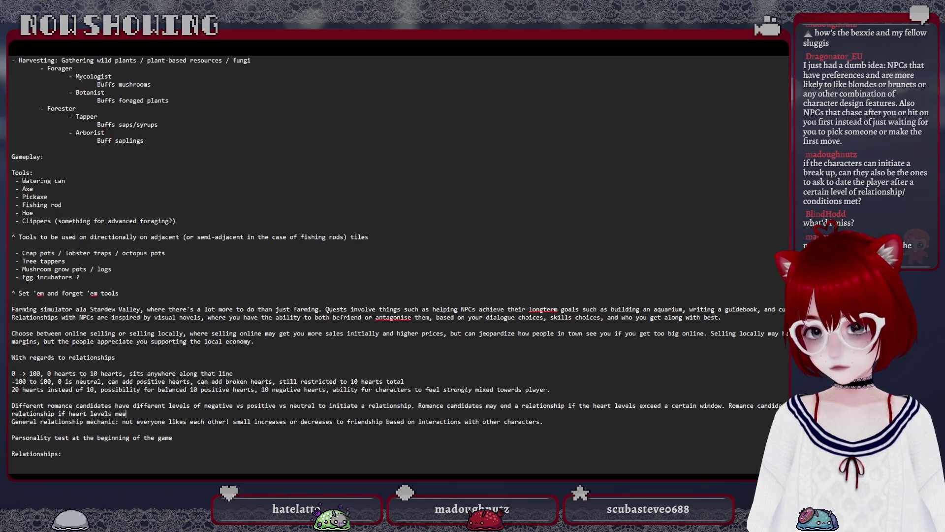
text(t a certain thr)
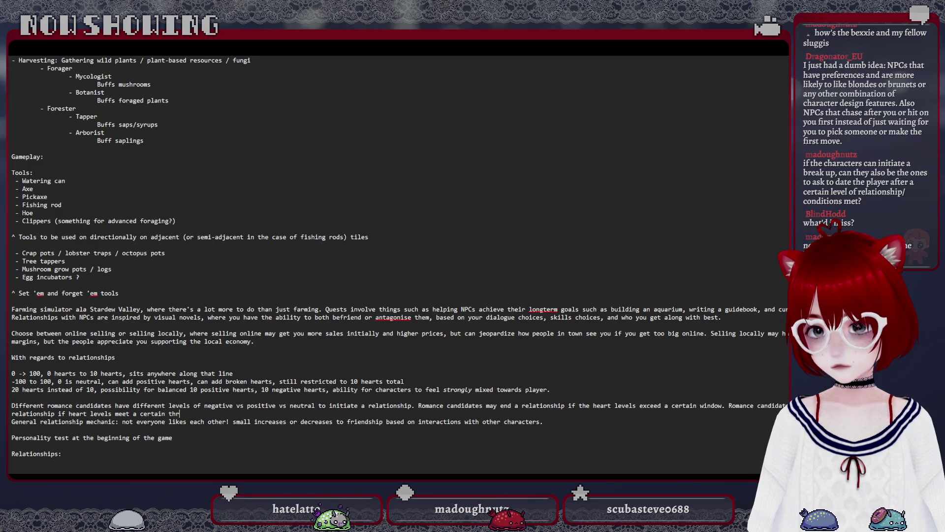
text(eshold.)
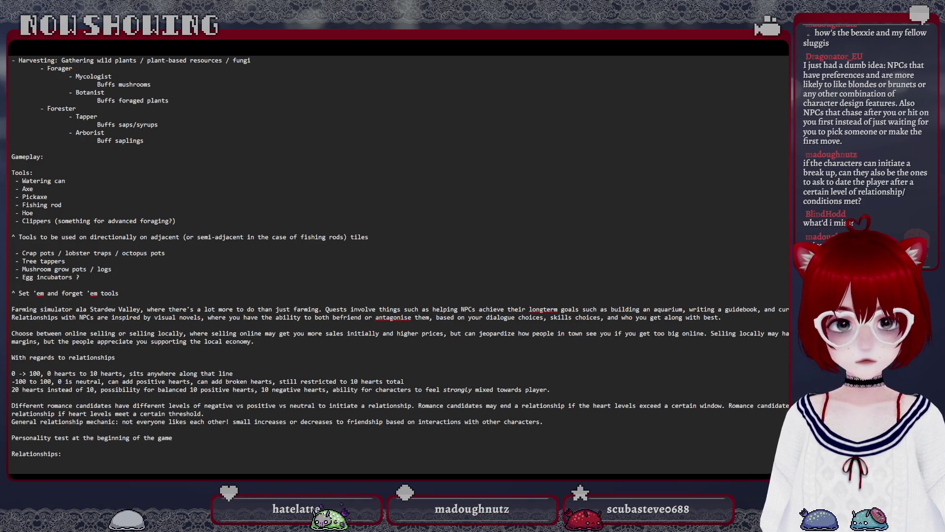
scroll(699, 387, down, 1)
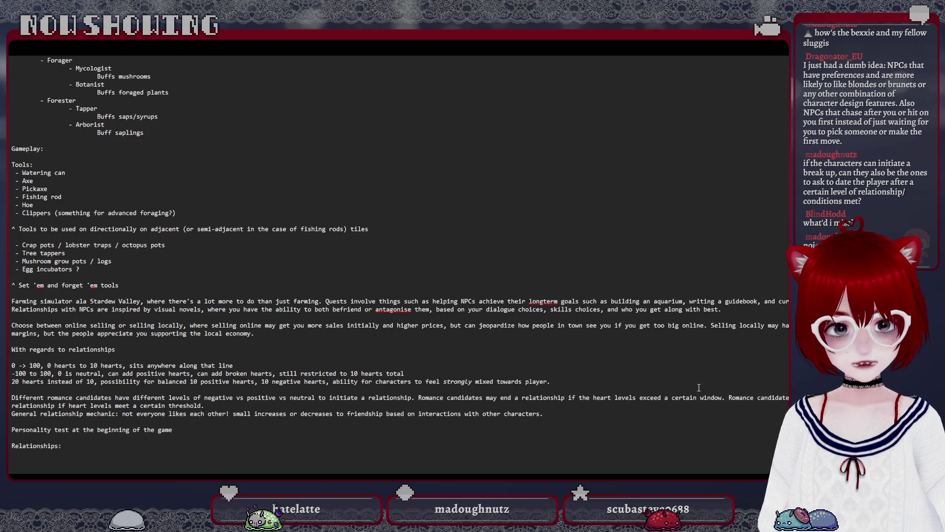
click(185, 431)
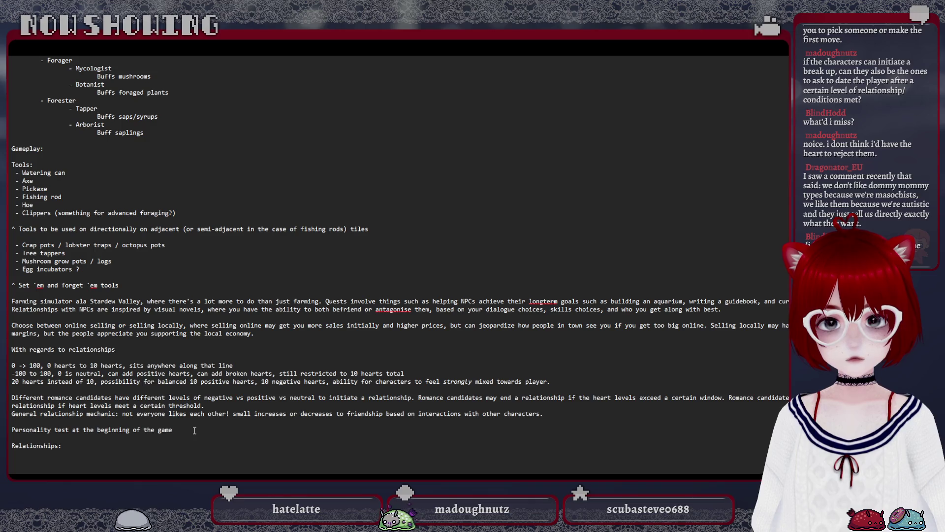
triple_click(273, 331)
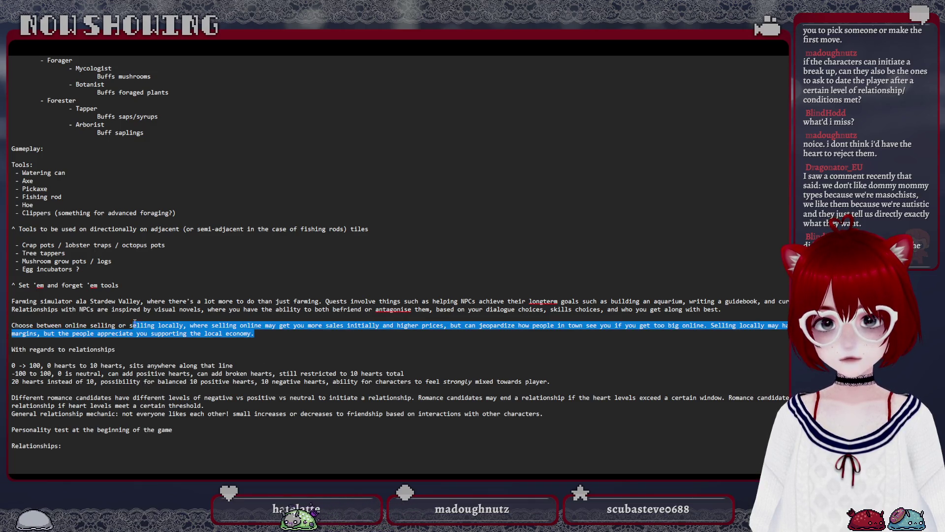
click(194, 429)
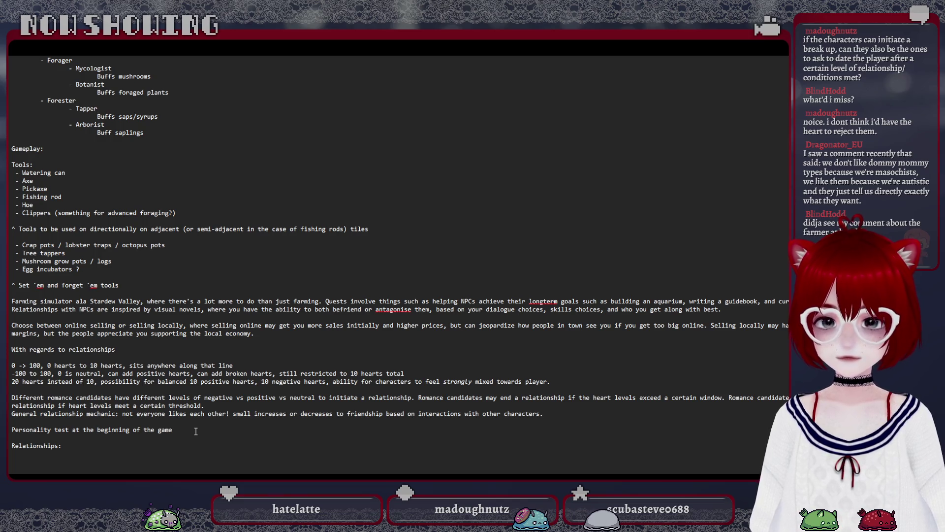
text( to determine)
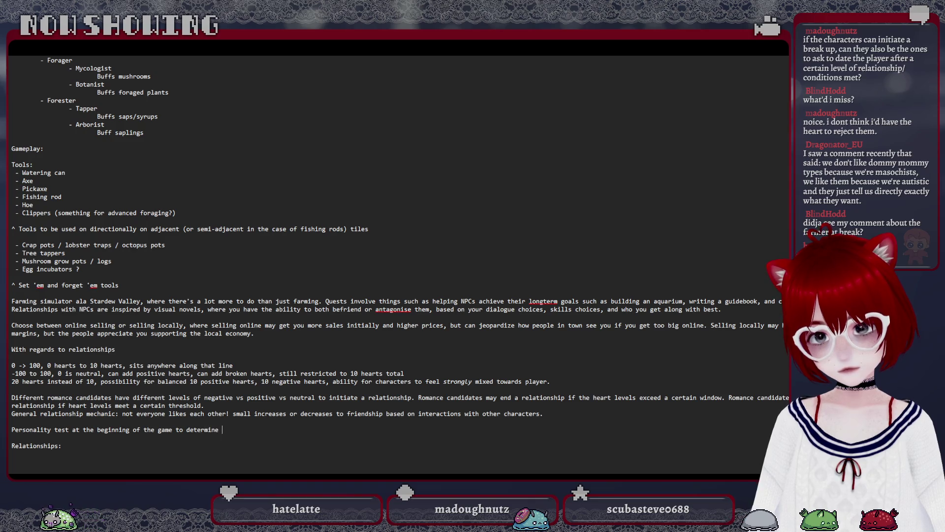
text( "ty)
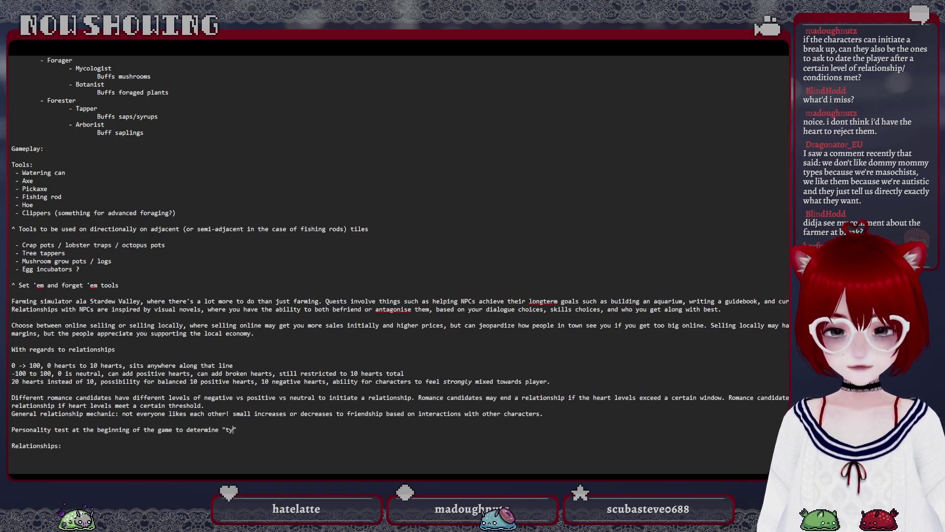
text(pe)
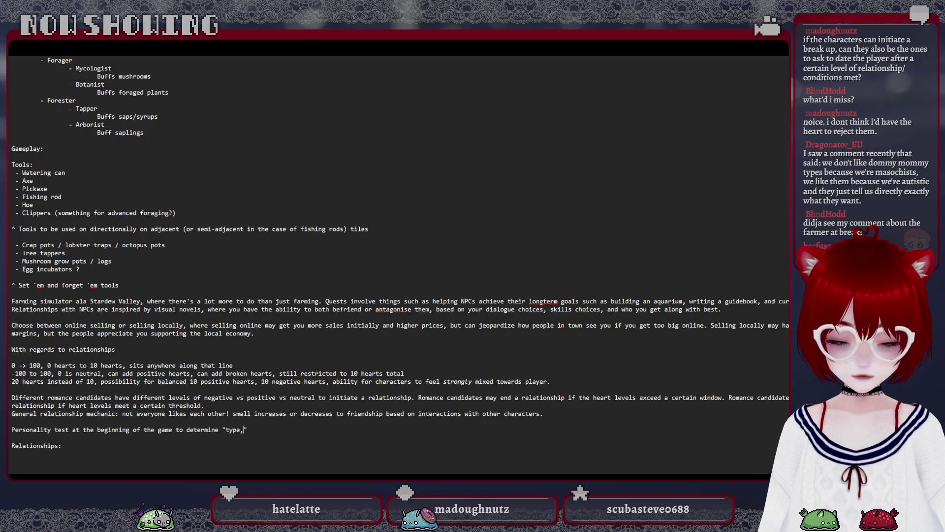
text(, resul)
Fix stray text after "type" and fill the candidate(s) parentheses while writing the hidden-results buff clause.
key(BackSpace)
key(BackSpace)
key(BackSpace)
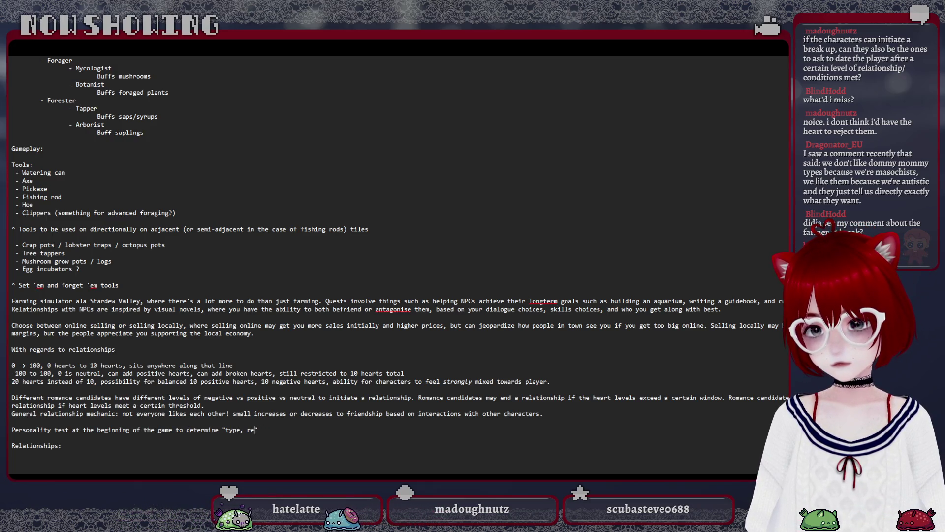
key(BackSpace)
key(BackSpace)
key(Right)
text(, r)
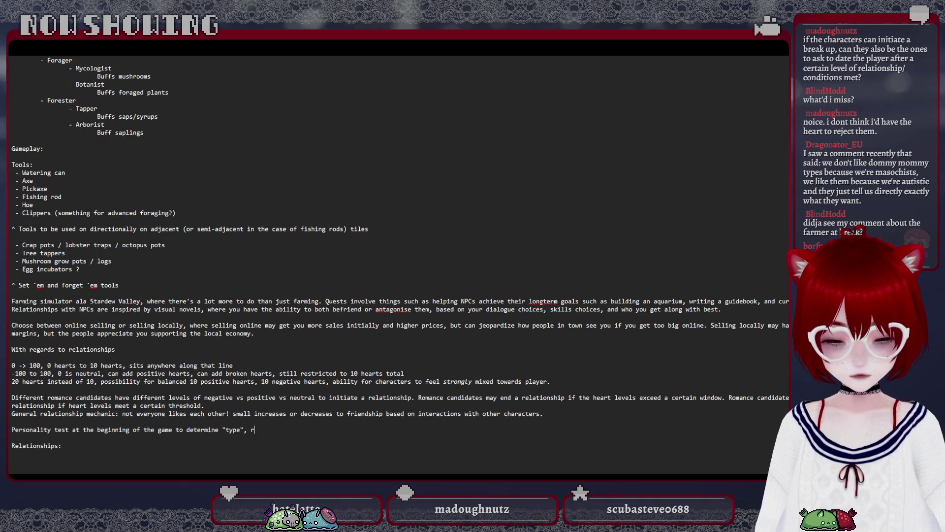
text(esults ()
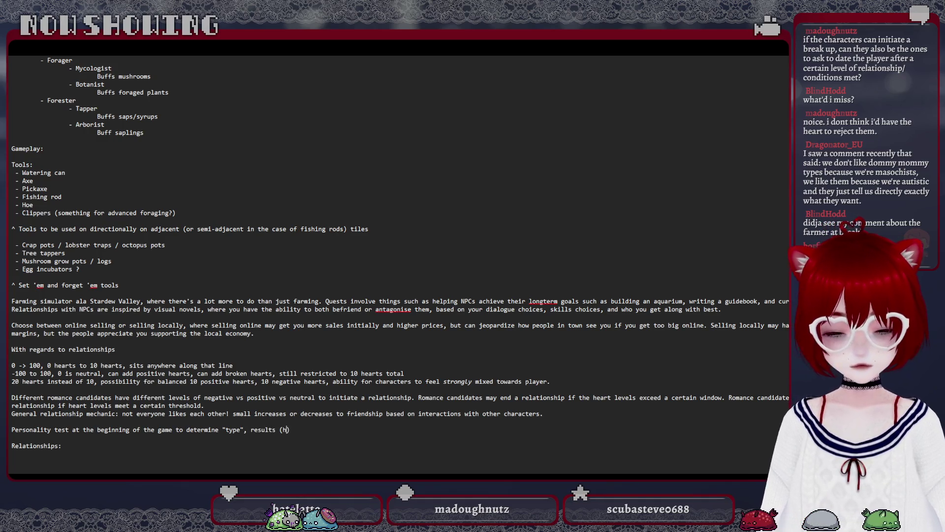
text(hidden from the player)
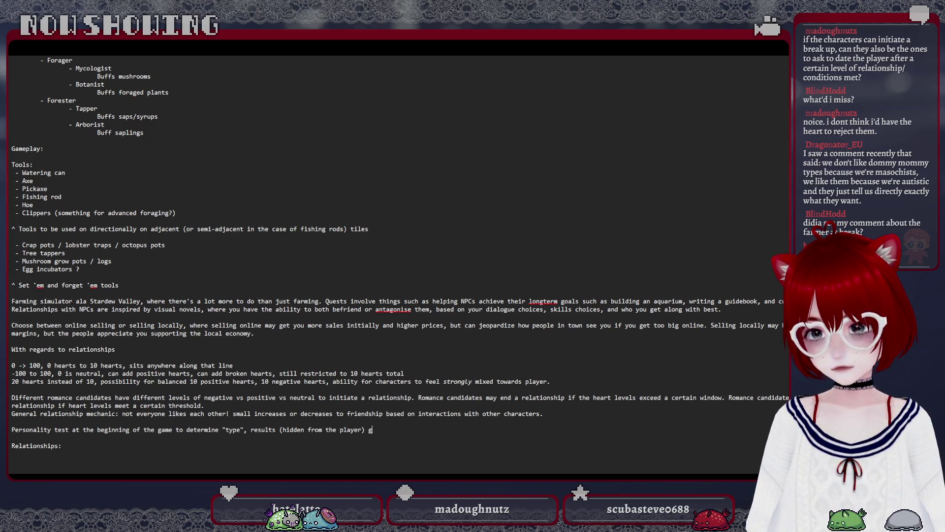
text(ve a small buff)
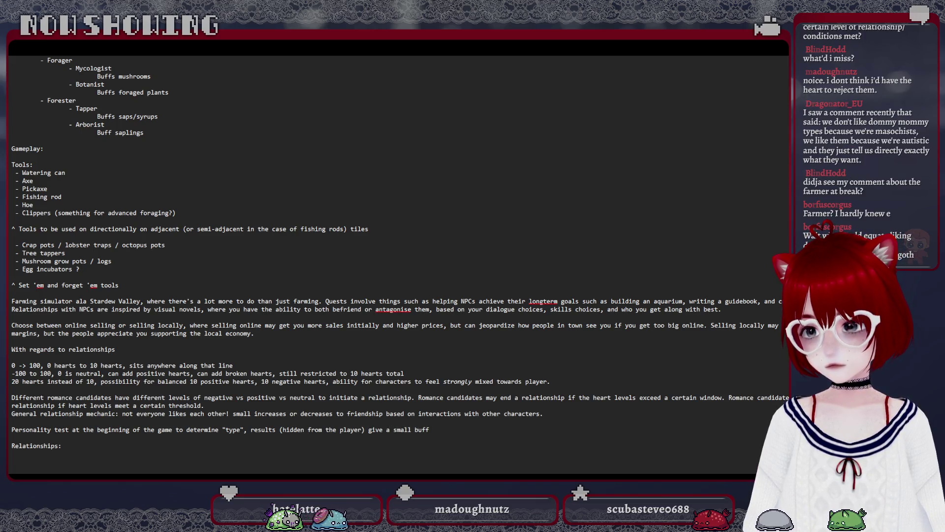
text( c)
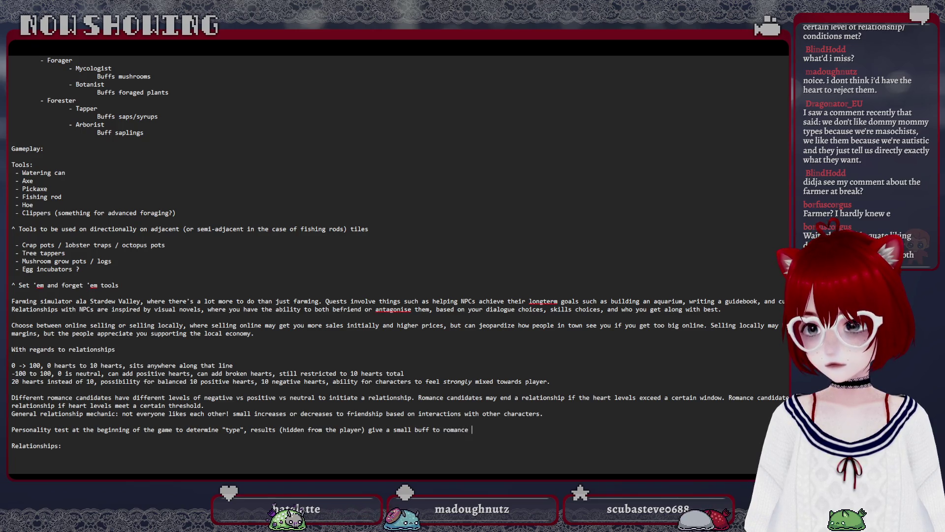
text(andidate)
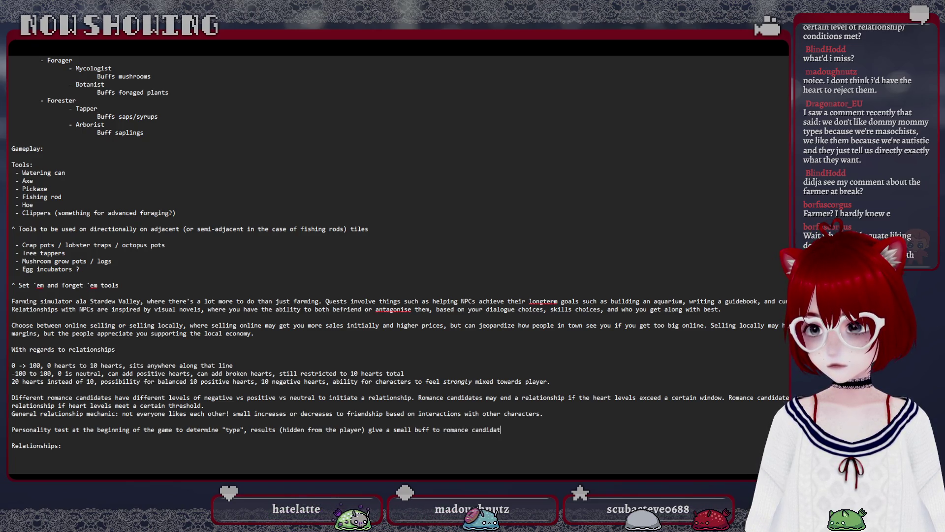
text(())
key(Left)
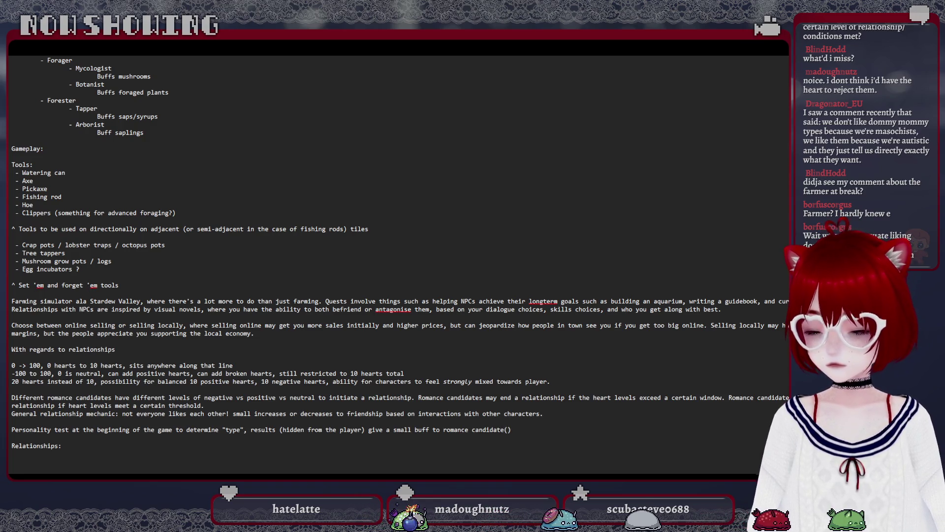
text(s)
key(Right)
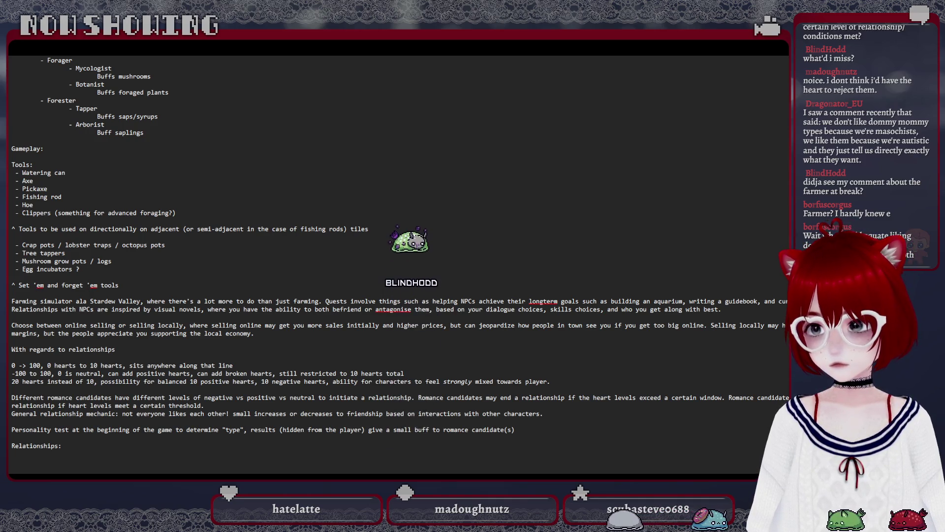
text(who)
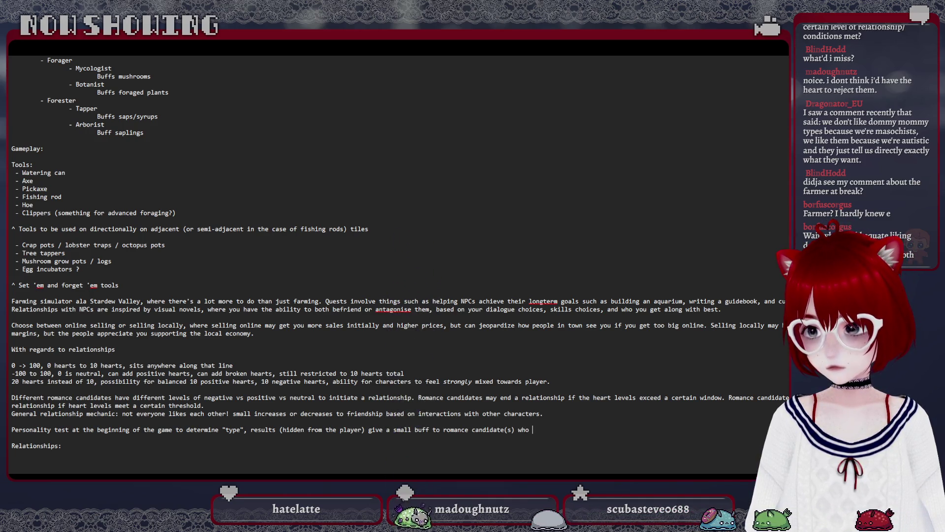
text( the player is the type for.)
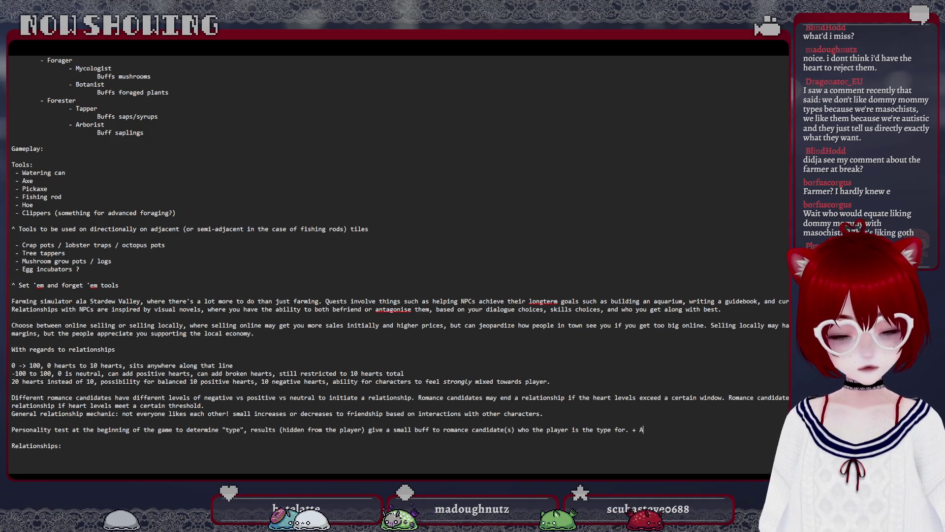
text(+ Additional friendship)
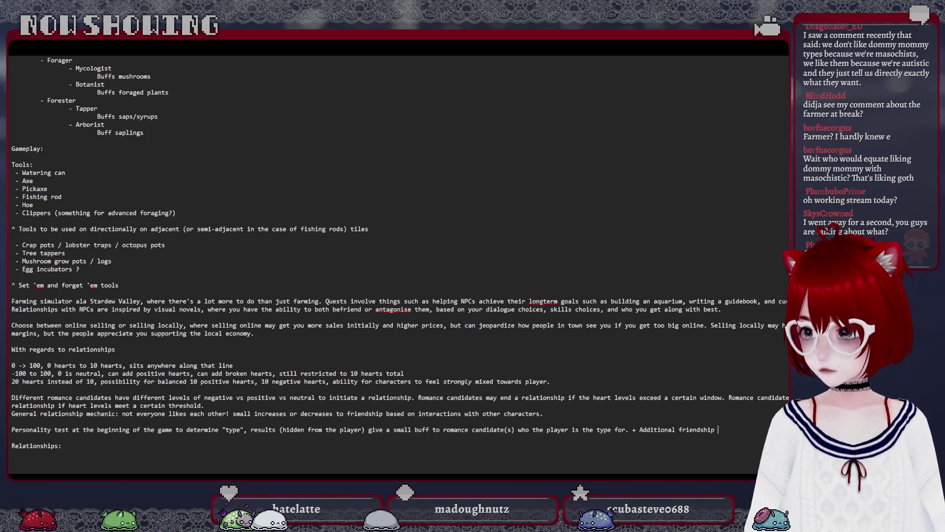
text(boost fo)
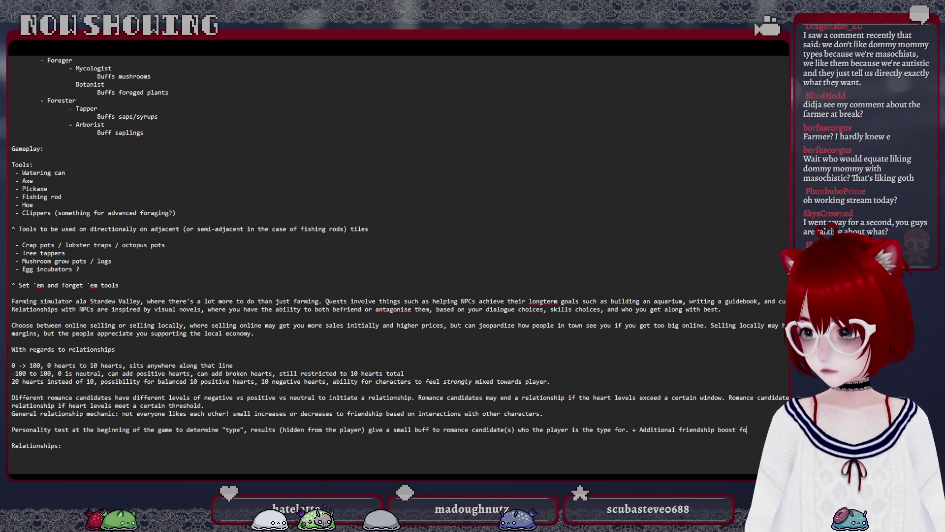
text(r non-r )
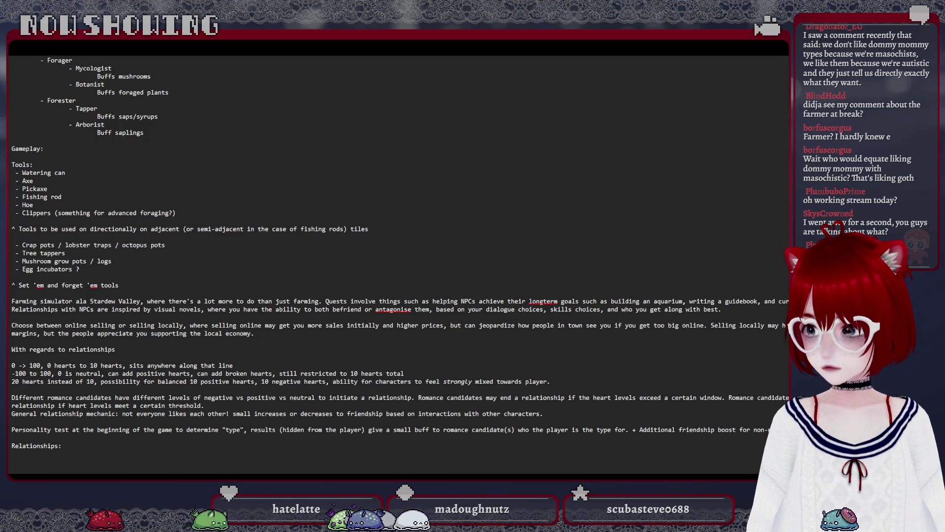
text(depending on choices.)
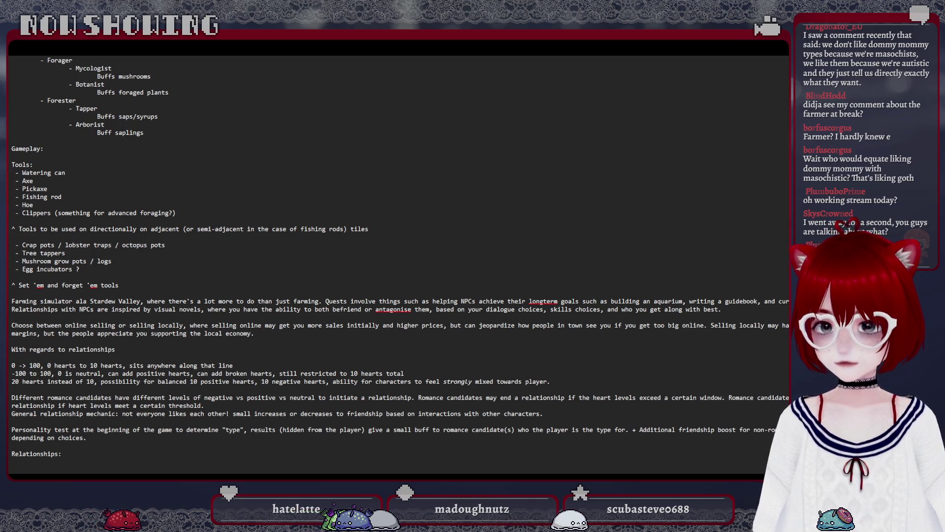
scroll(591, 403, down, 1)
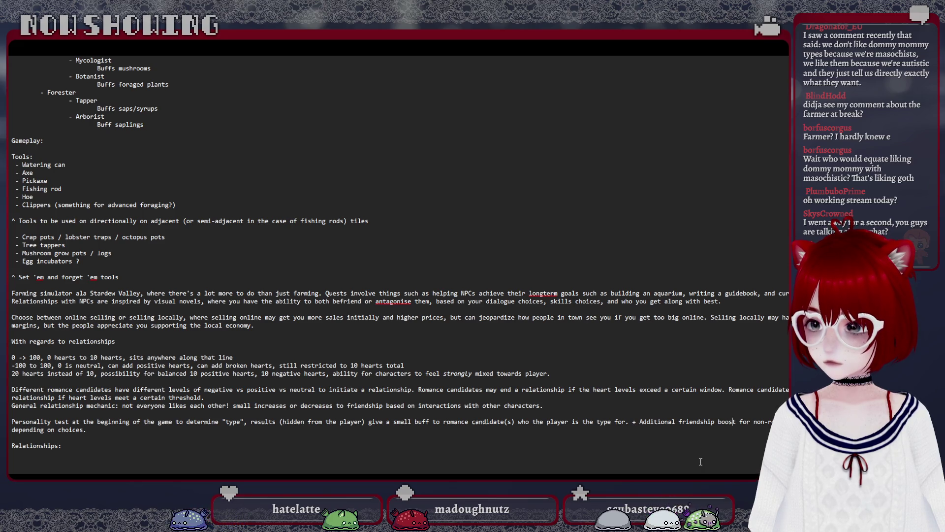
key(Right)
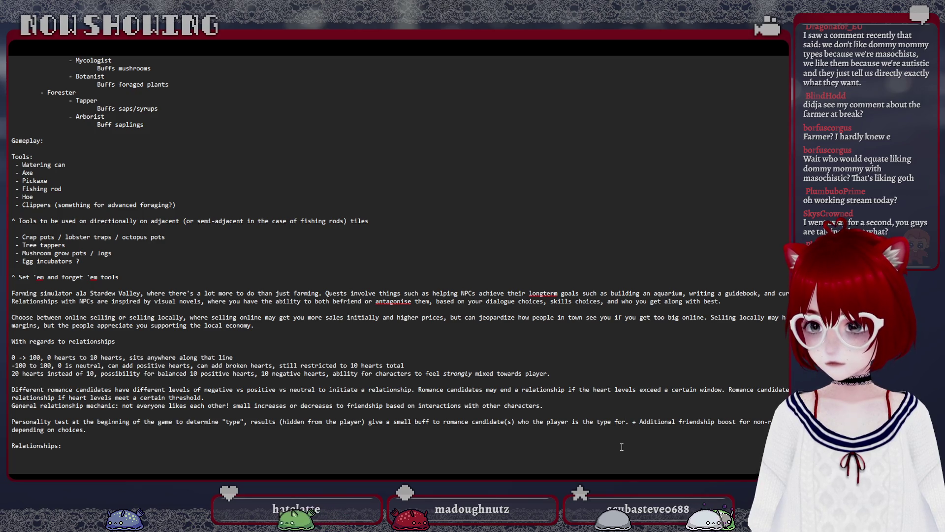
text(, debuff )
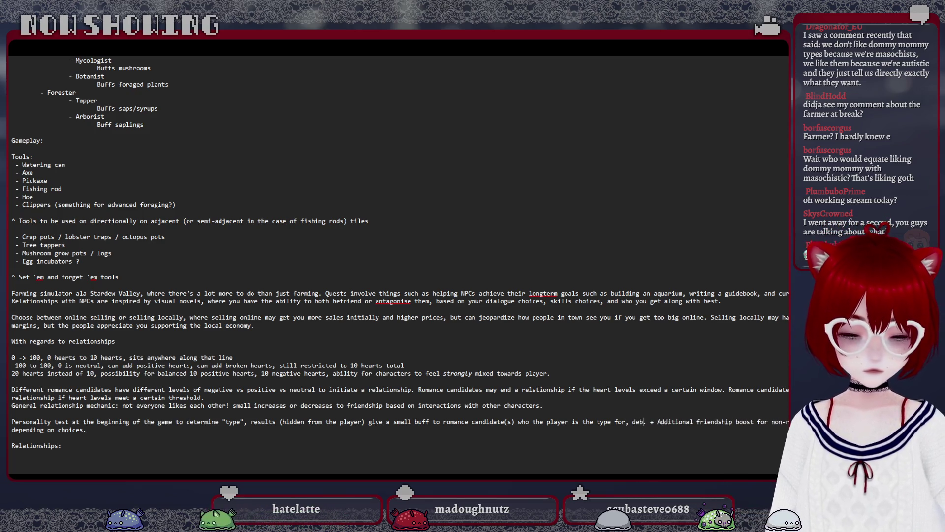
text(for romance cad)
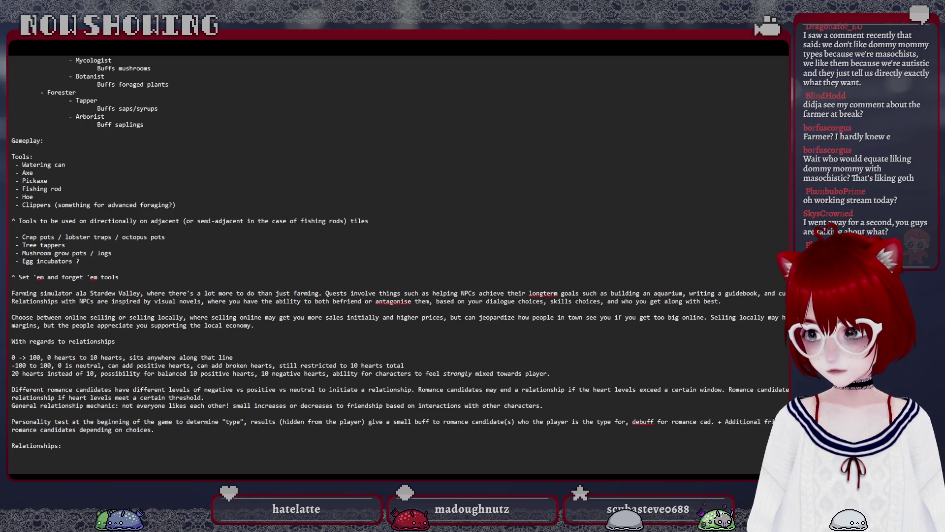
text(i)
text(es that )
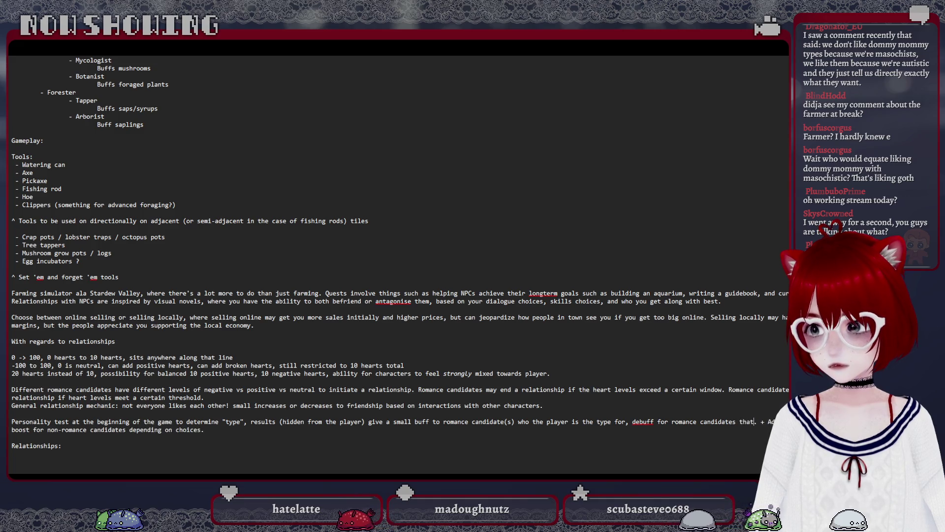
text(woul)
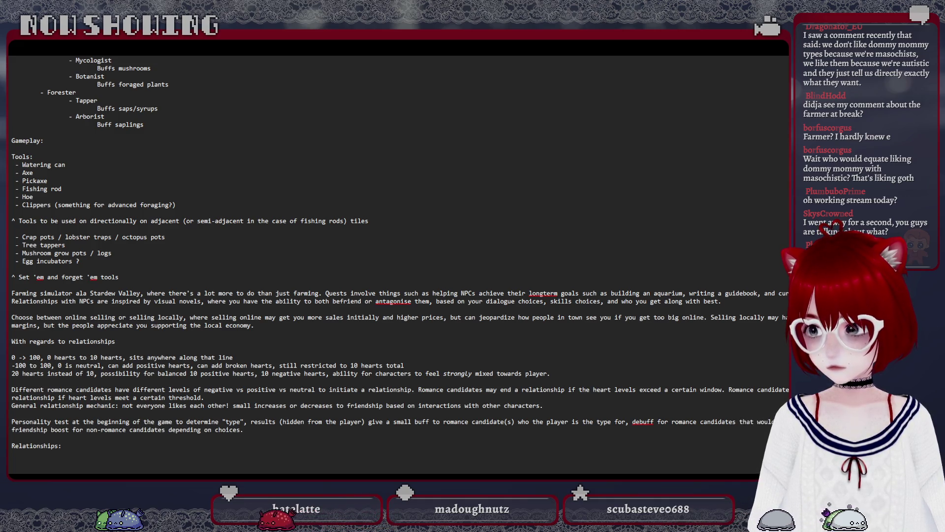
text(al )
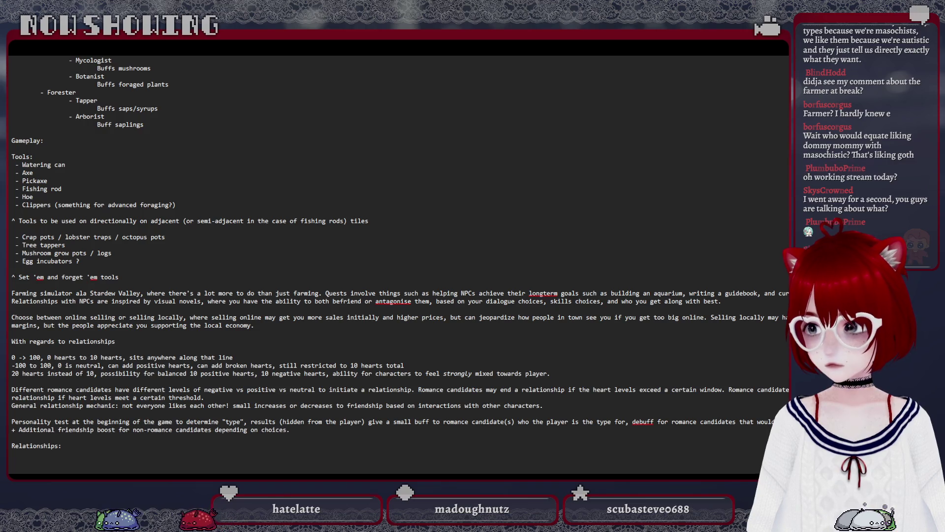
text(ld r)
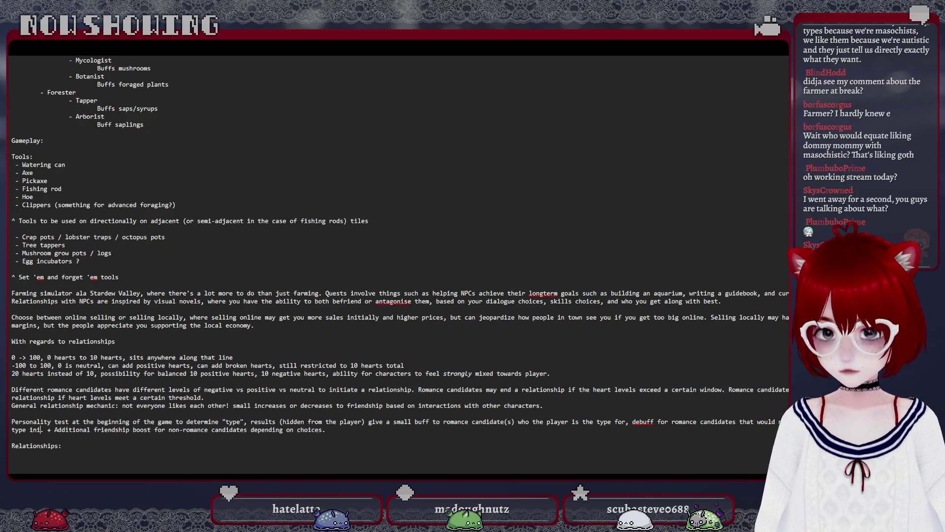
text(type initially)
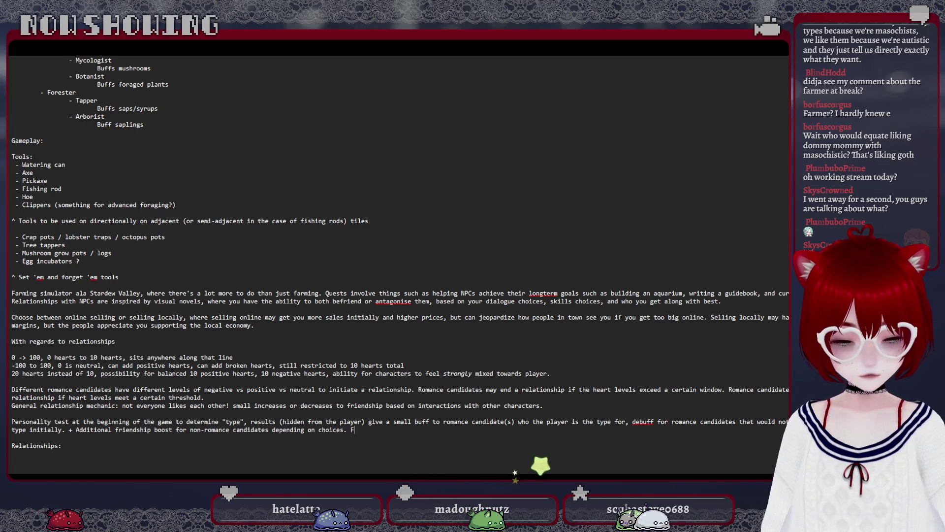
text( Frie)
Remove the stray letters after 'choices.' before adding the additional dislike boost item.
key(BackSpace)
key(BackSpace)
key(BackSpace)
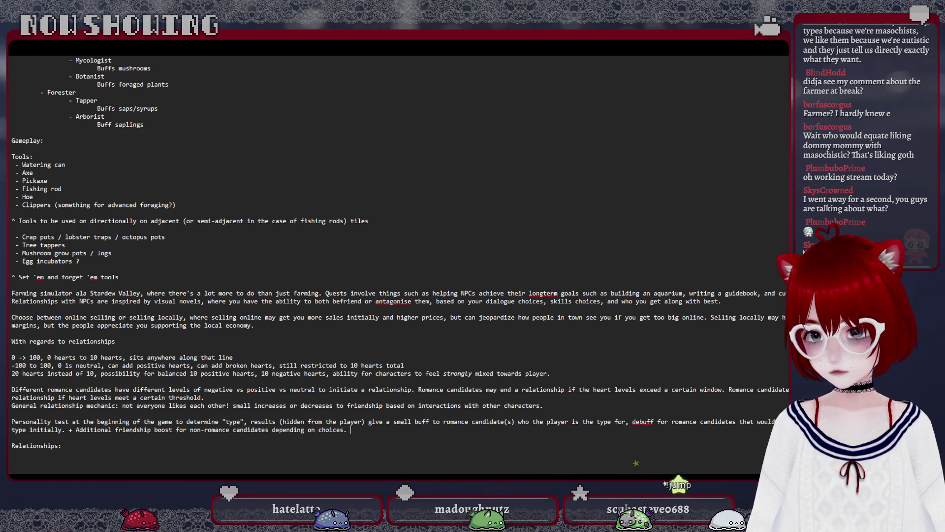
text(+ Additional d)
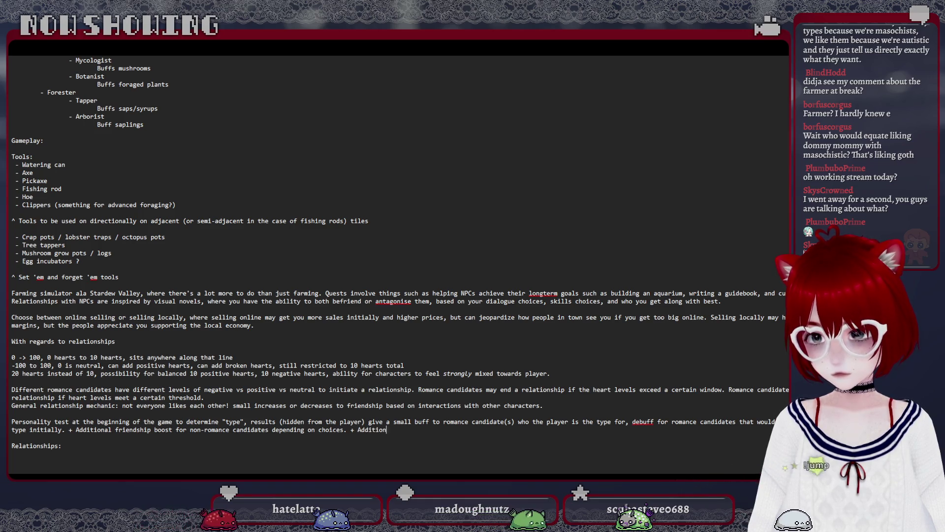
text(islike)
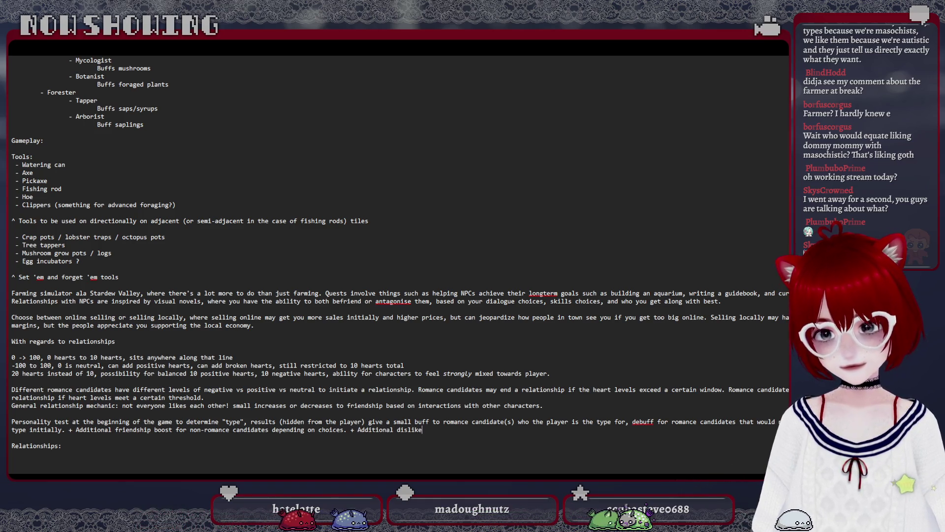
text( boost for non-roman)
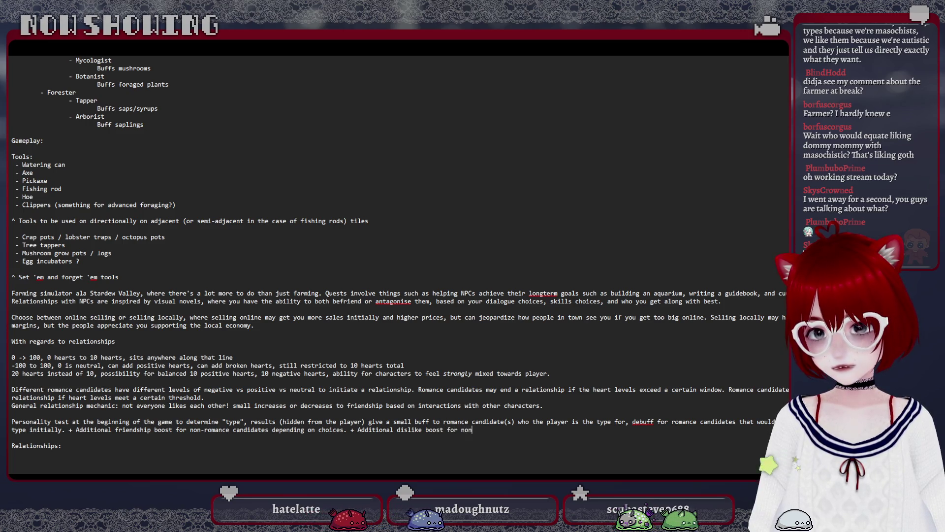
text(ce candid)
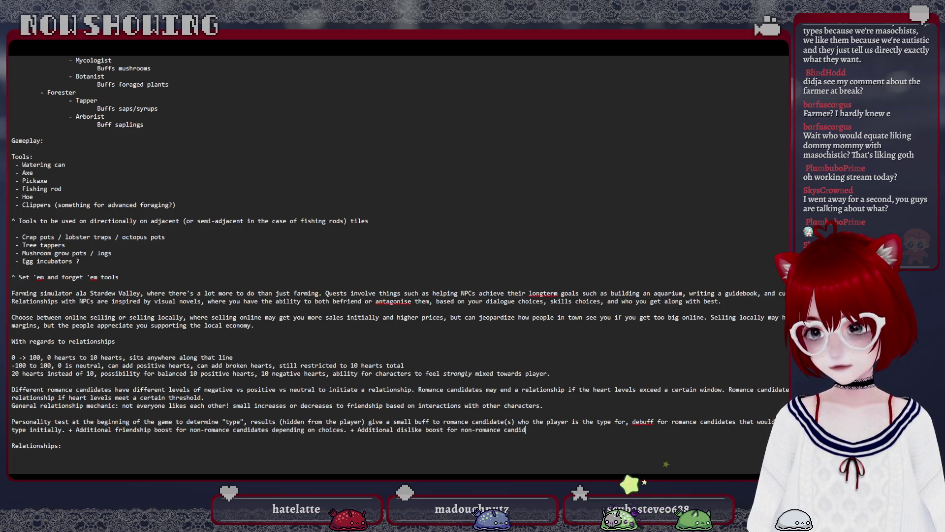
text(dat)
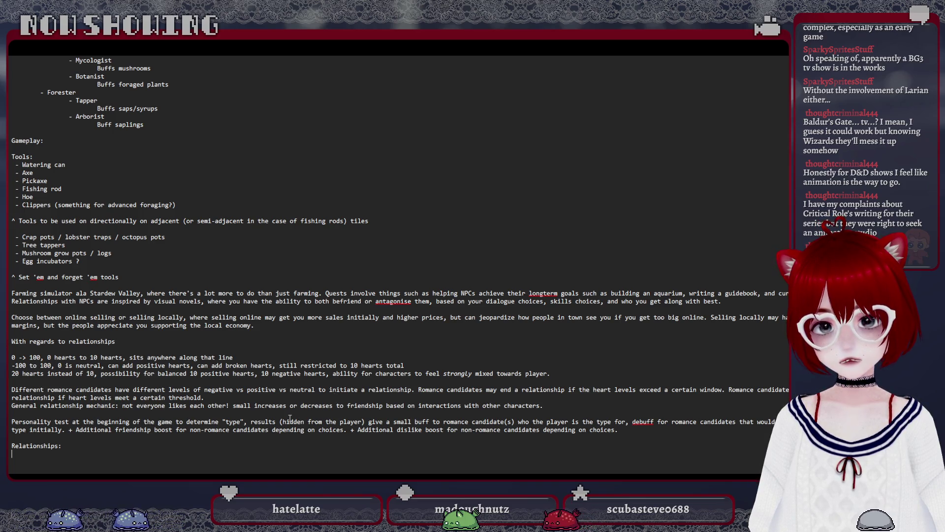
scroll(310, 398, up, 1)
scroll(277, 401, up, 5)
scroll(277, 401, up, 8)
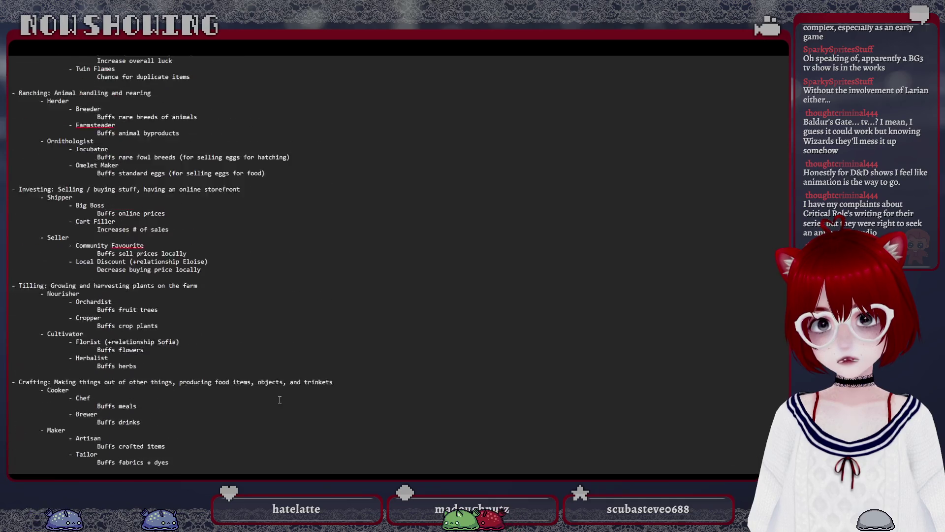
scroll(278, 402, up, 3)
scroll(280, 401, up, 7)
scroll(281, 401, down, 2)
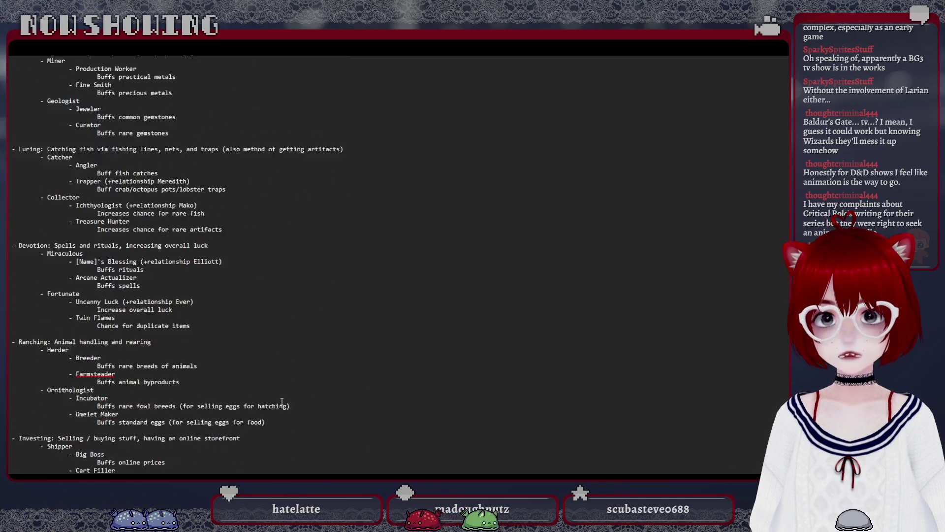
scroll(282, 401, down, 8)
scroll(281, 401, down, 8)
scroll(283, 401, down, 3)
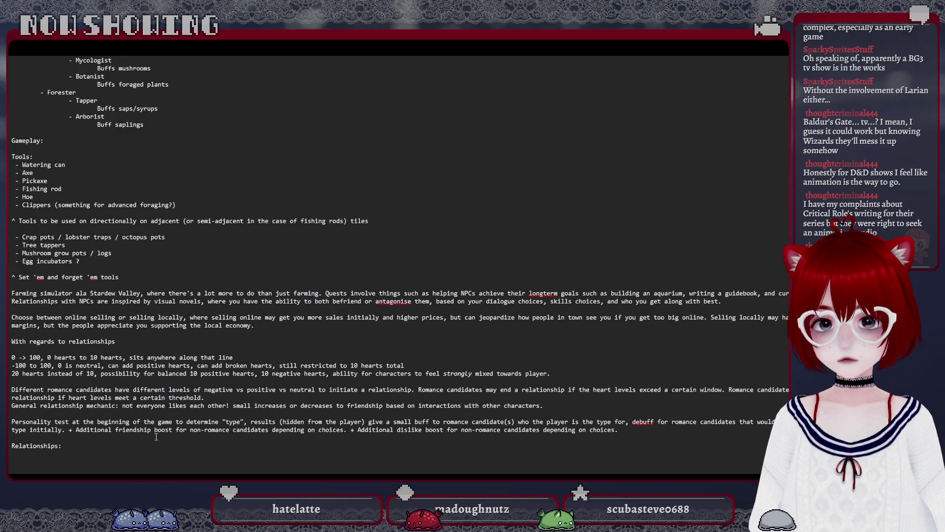
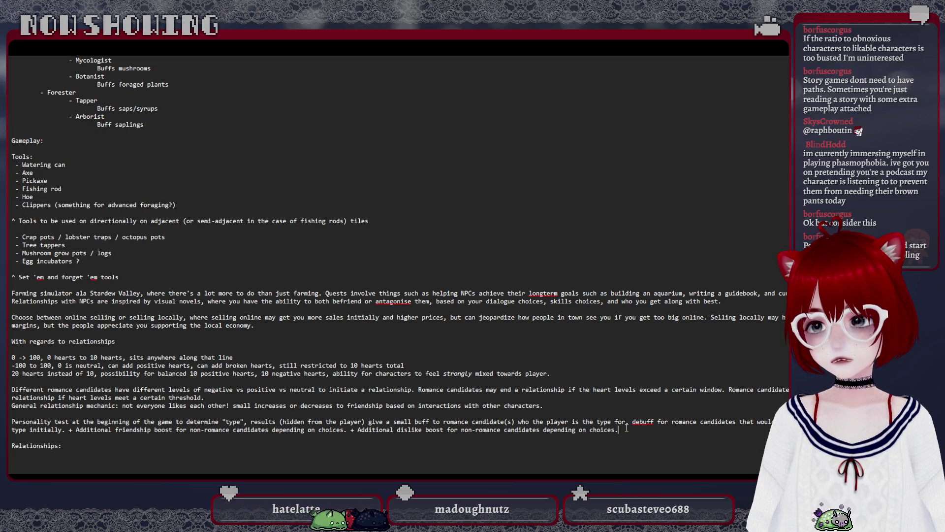
Insert a blank line after 'choices.' above the Relationships heading.
key(Return)
key(Return)
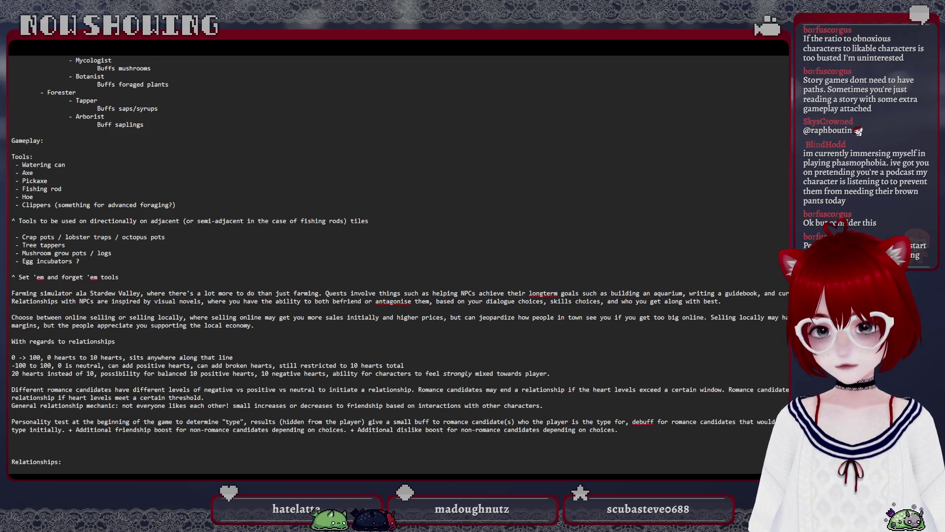
scroll(584, 436, down, 1)
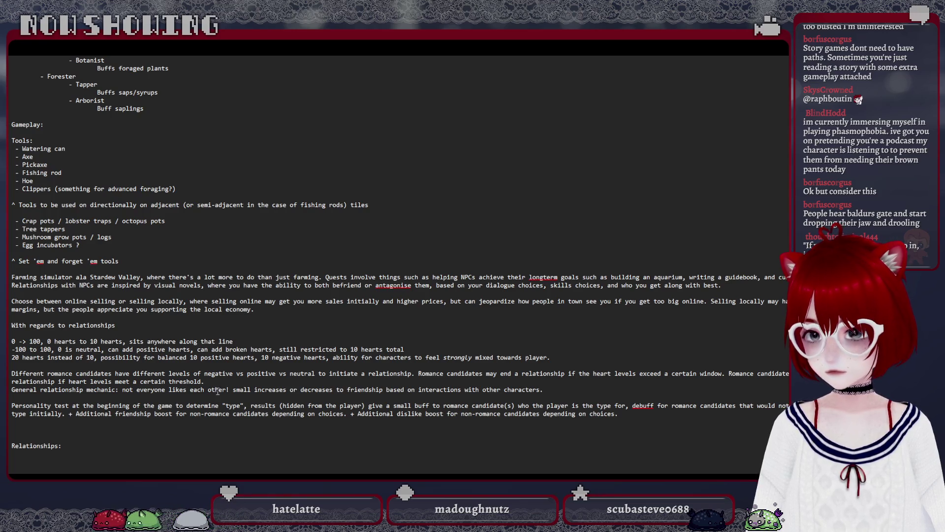
text(, and people)
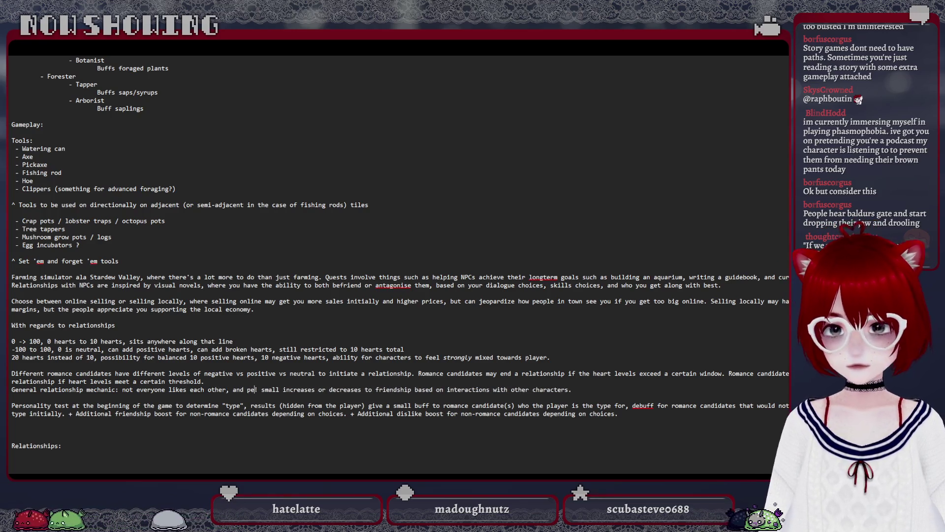
text( will talk to)
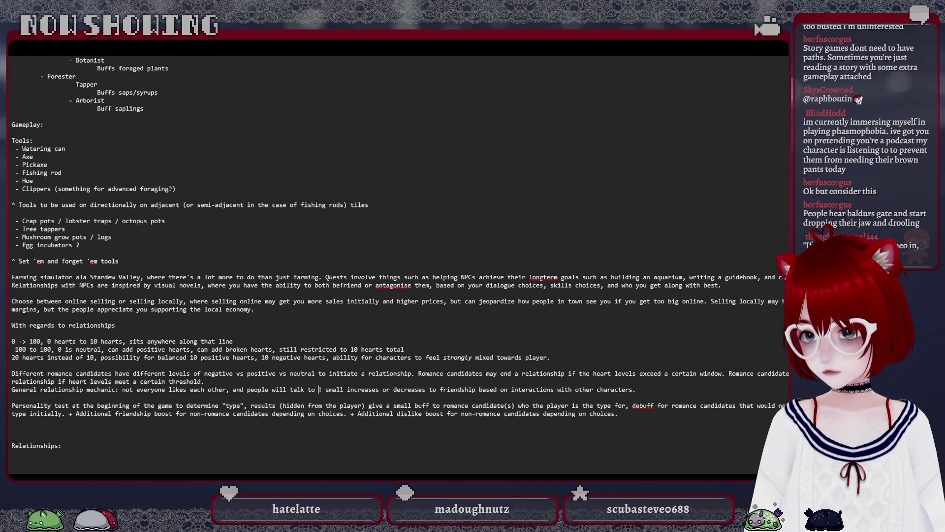
text( each other)
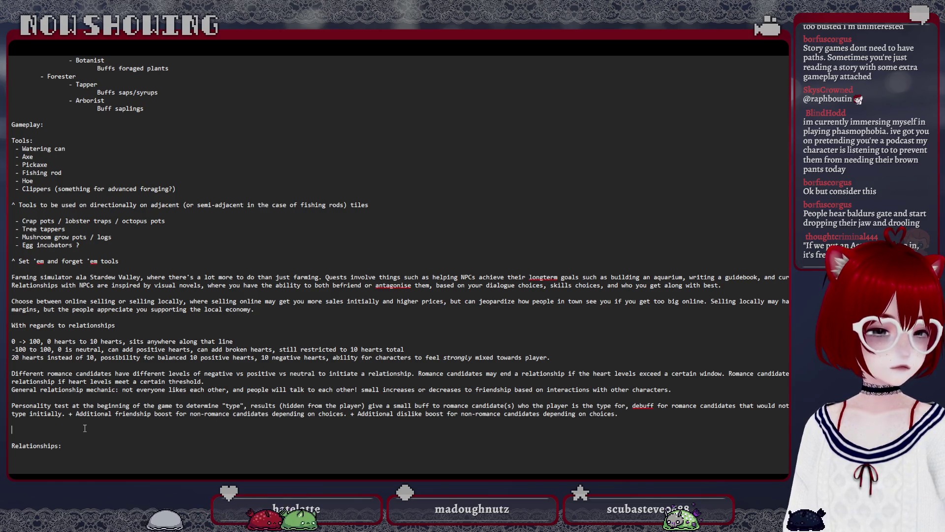
text(Quests:)
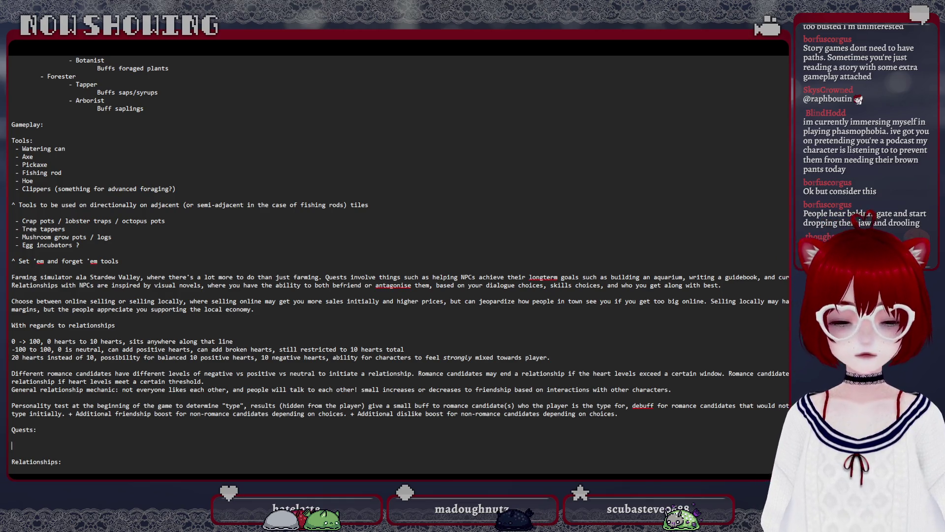
text(elling:)
Start a new line below the Selling heading for its first entry.
key(Return)
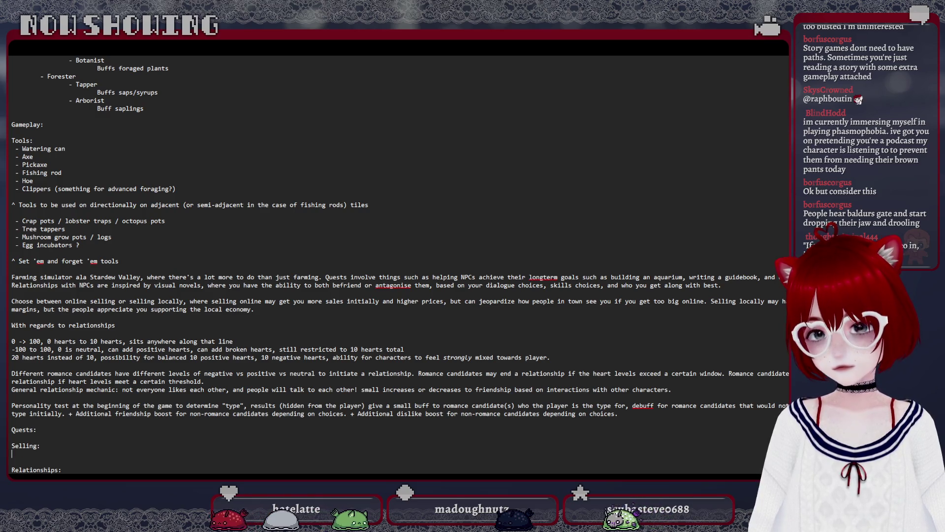
scroll(147, 382, down, 1)
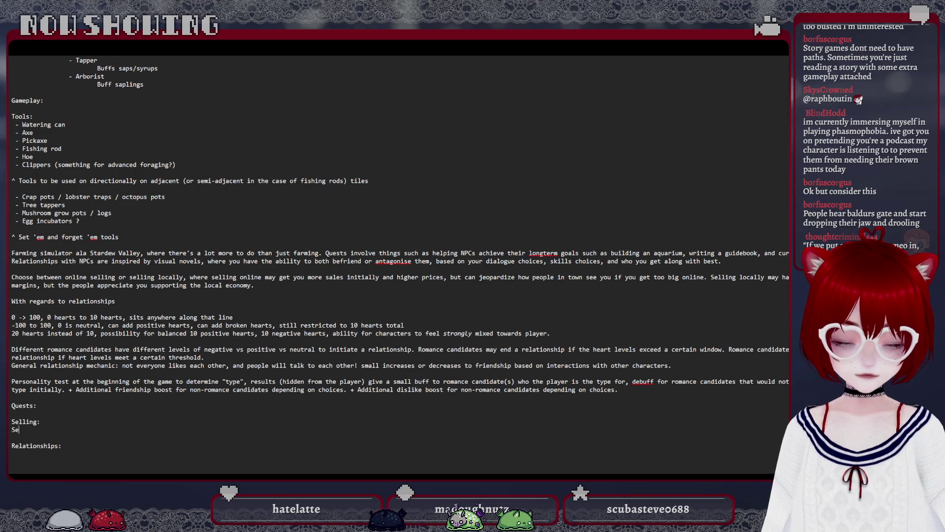
text(Selling online v)
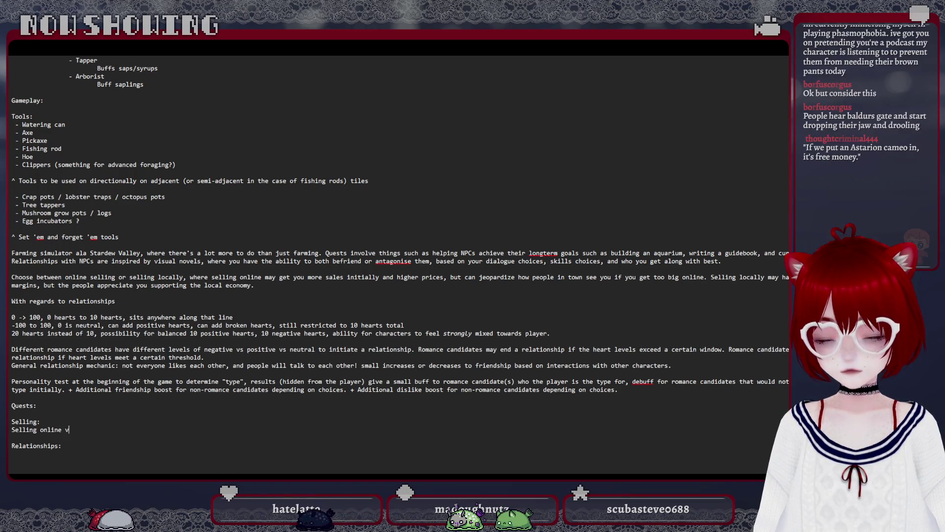
text(s selling locally, UI)
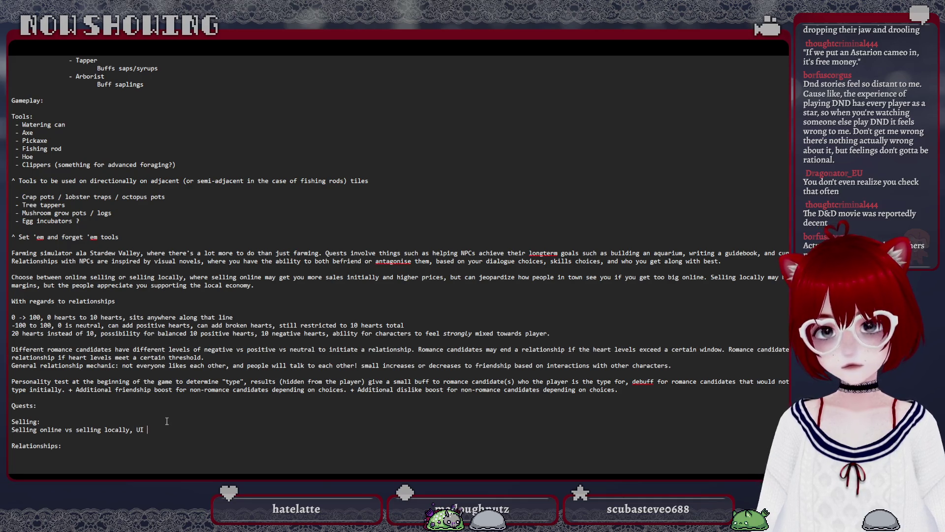
text(phone for )
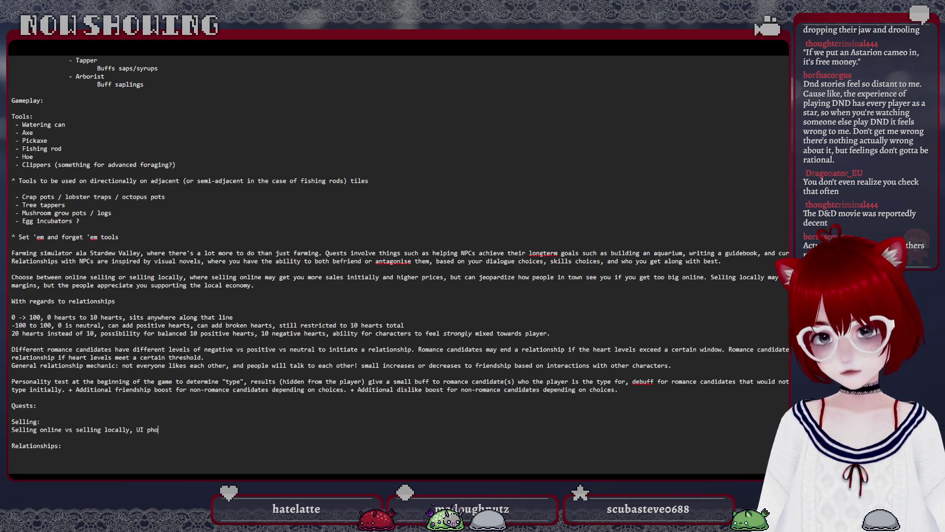
text(doing on)
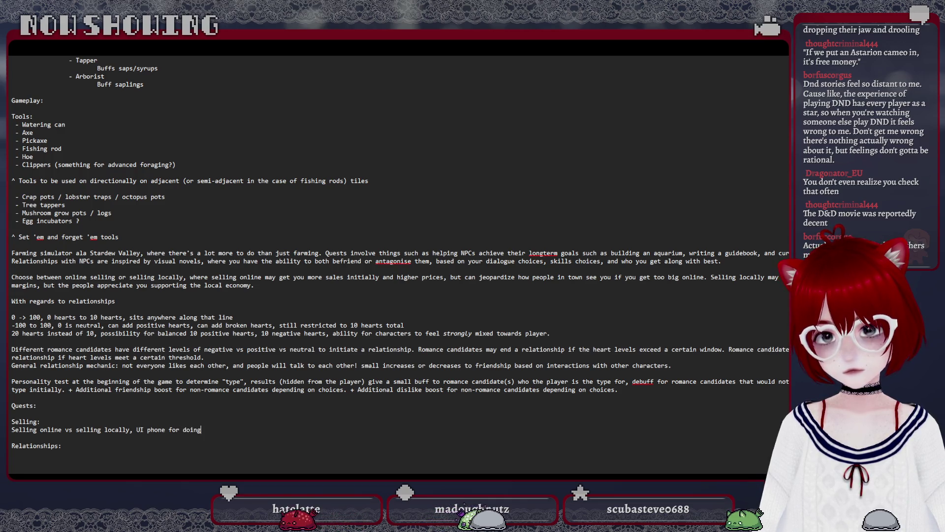
text(line listings)
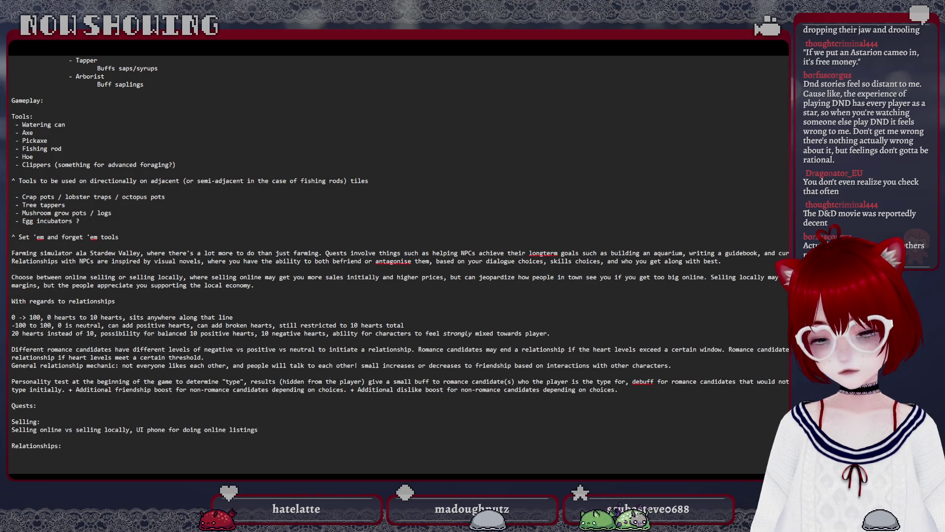
text(. Selli)
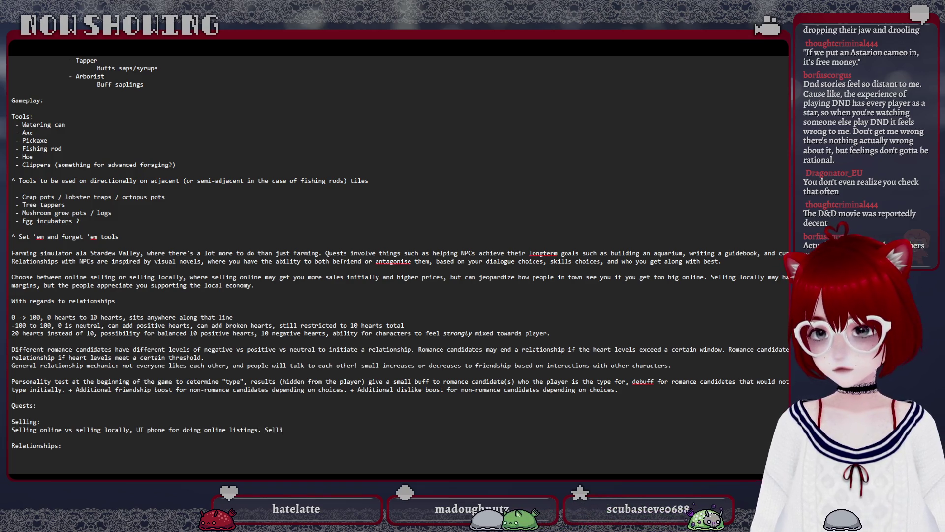
text(ng online can be more profitable long-term (though)
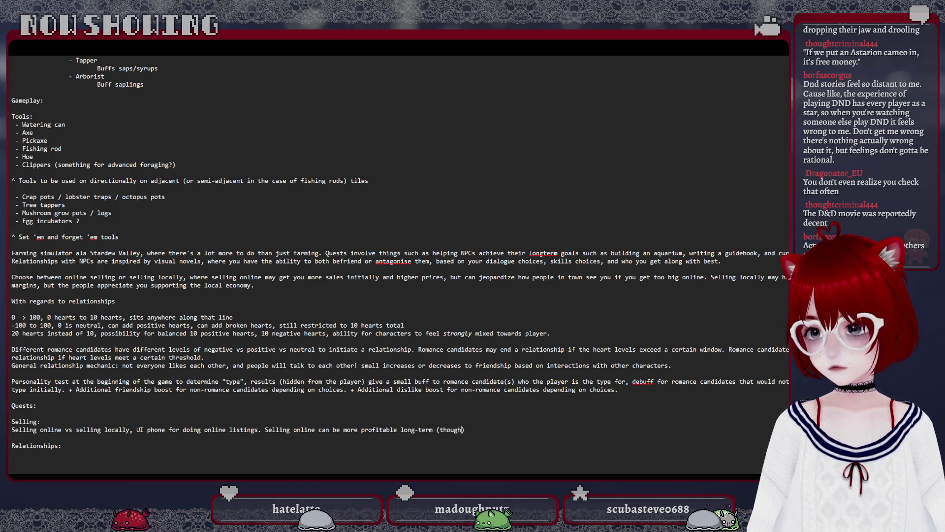
text(#s are low)
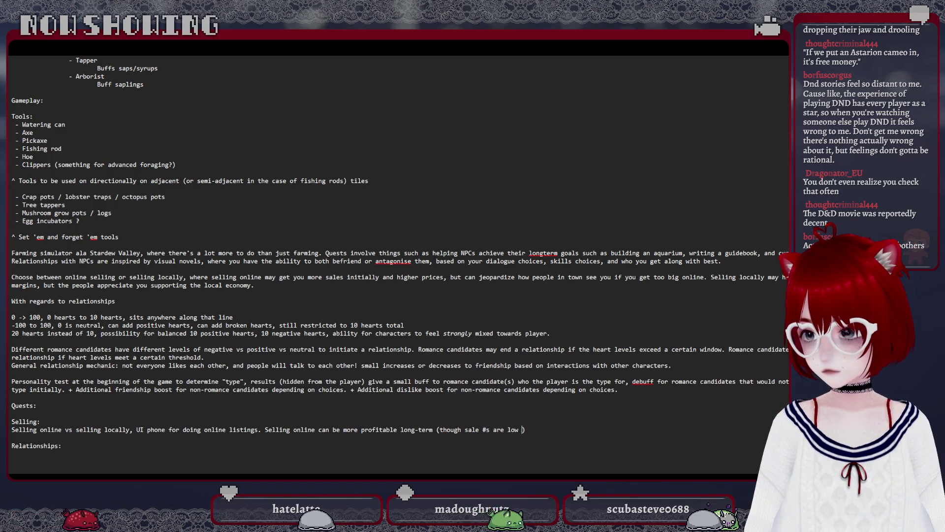
text( early)
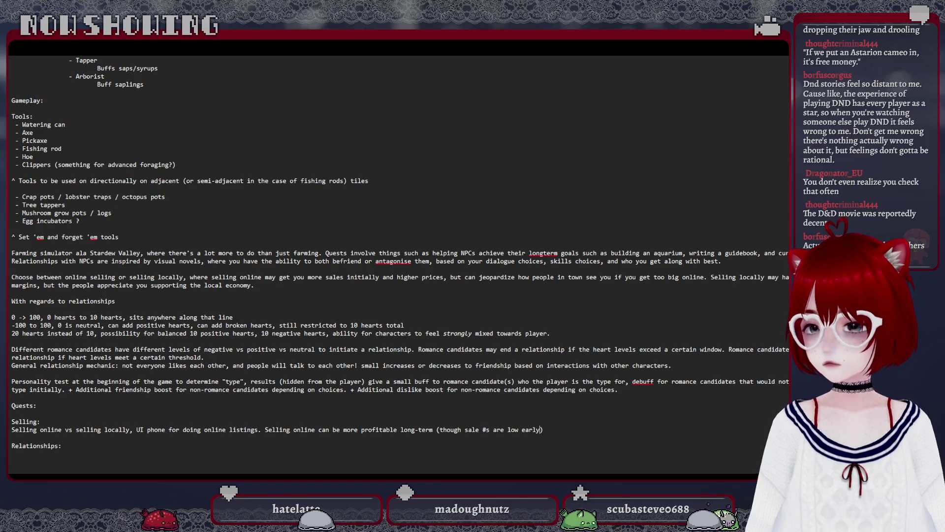